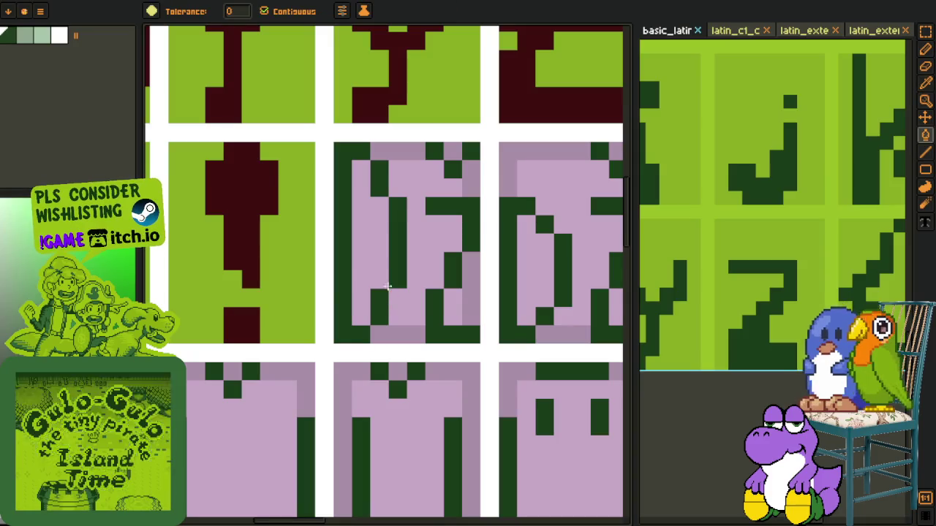
Recolour the D glyph's left stroke and diagonal pieces dark red
click(360, 302)
click(379, 307)
click(397, 279)
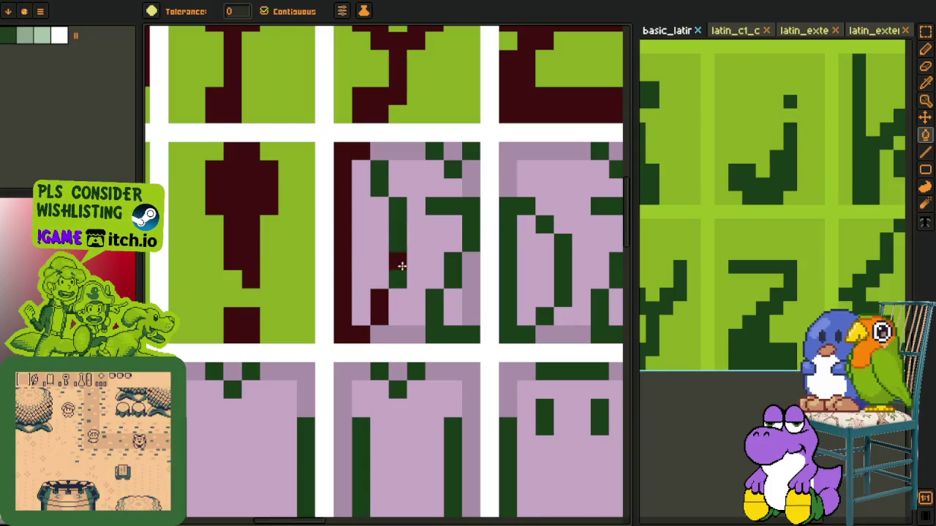
click(397, 234)
click(382, 198)
key(ctrl+z)
click(384, 190)
click(379, 169)
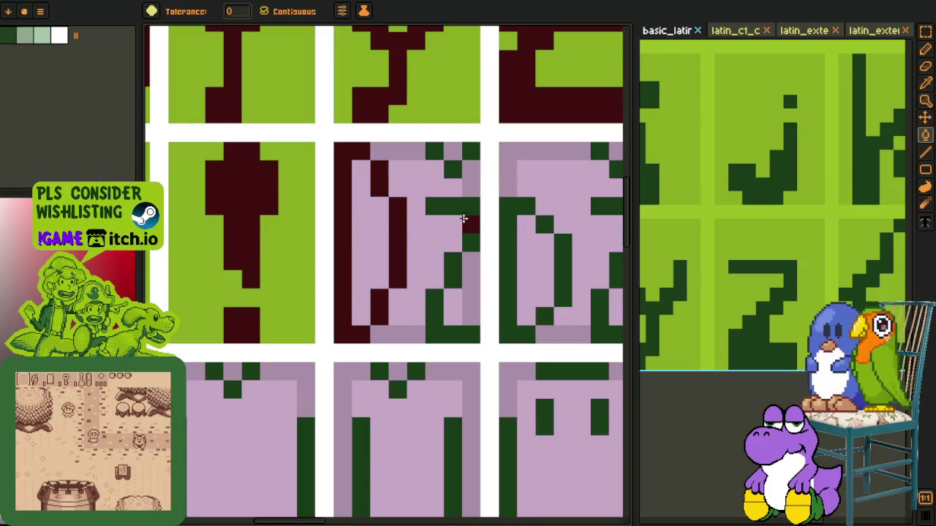
Recolour the remaining green strokes and top pieces of the right-hand glyph dark red
click(463, 217)
click(454, 271)
click(434, 314)
click(443, 170)
click(434, 151)
click(452, 151)
click(470, 152)
Sample the darker pink and fill the glyph's light-pink interior pieces with it
key(o)
click(450, 183)
key(g)
click(410, 199)
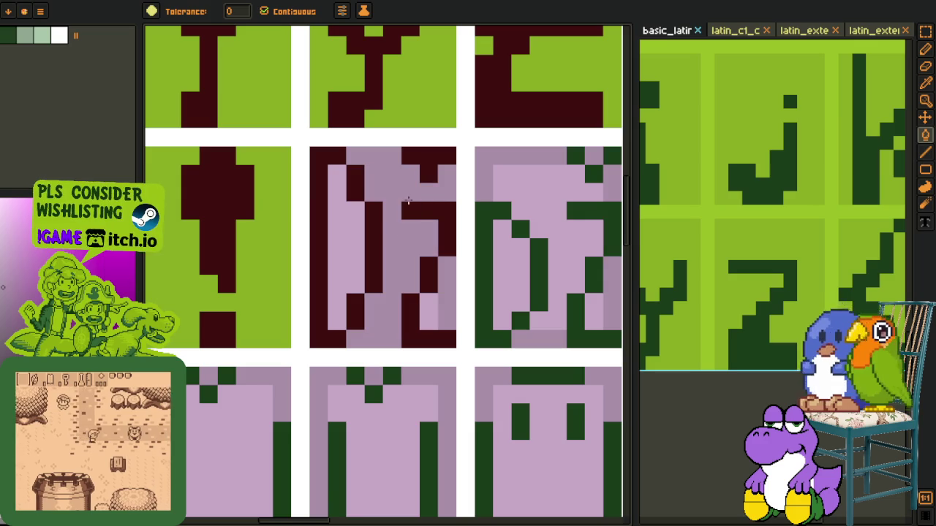
click(431, 311)
click(335, 264)
Sample light green and dark red from neighbouring tiles, then bring the next digraph tile into view
key(o)
click(271, 296)
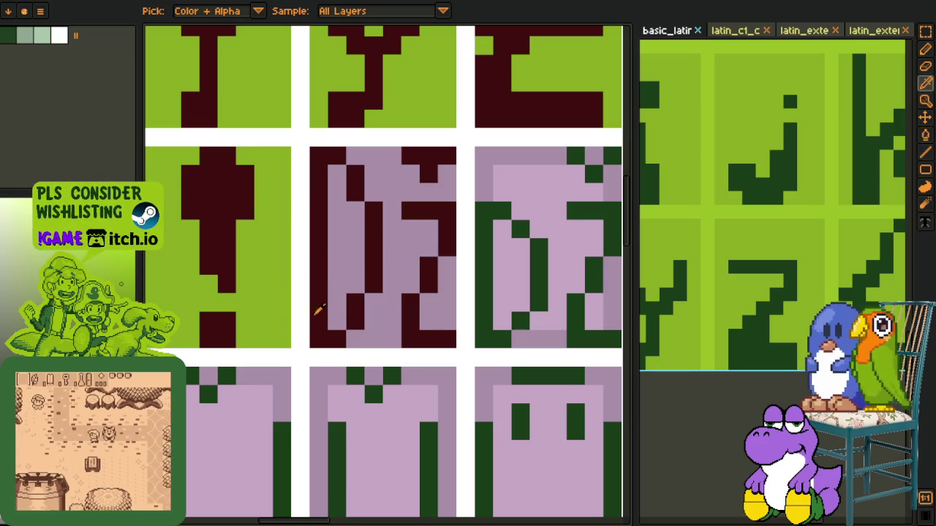
click(328, 327)
key(b)
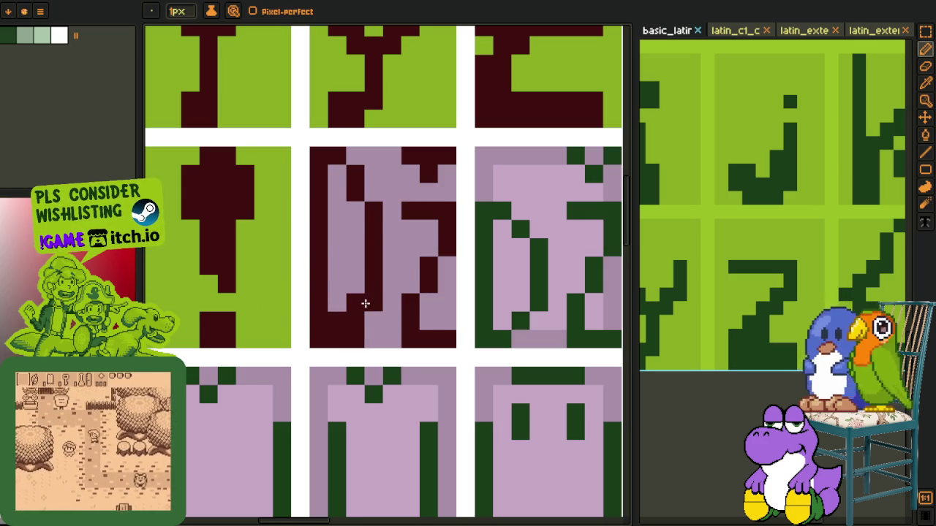
drag(453, 326, 426, 334)
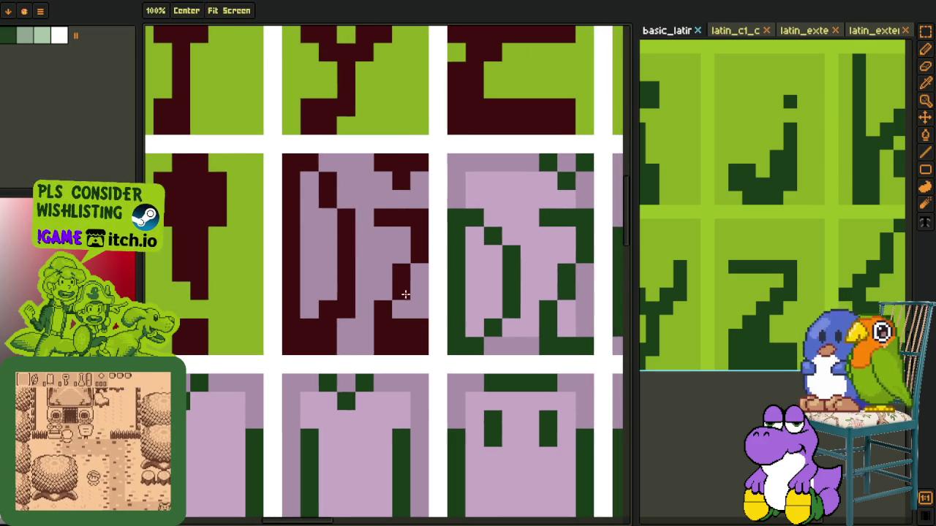
key(i)
scroll(336, 275, down, 2)
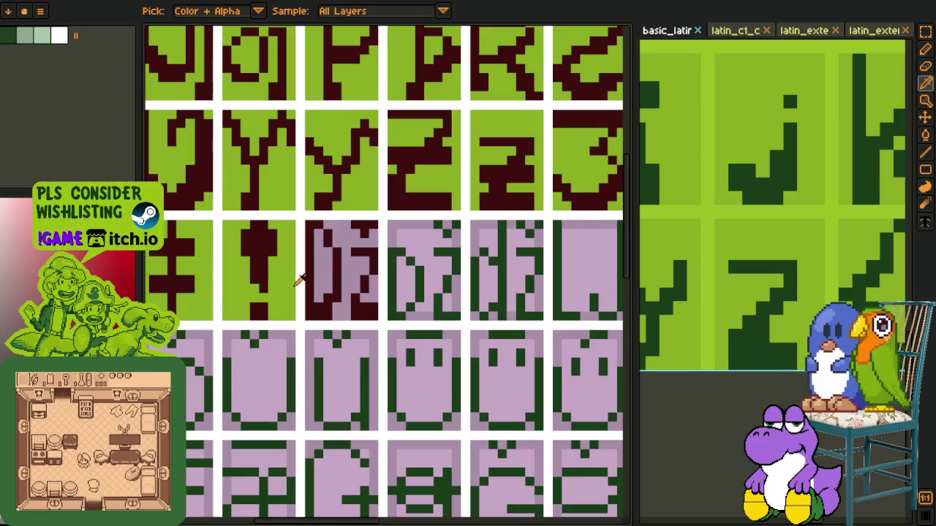
key(g)
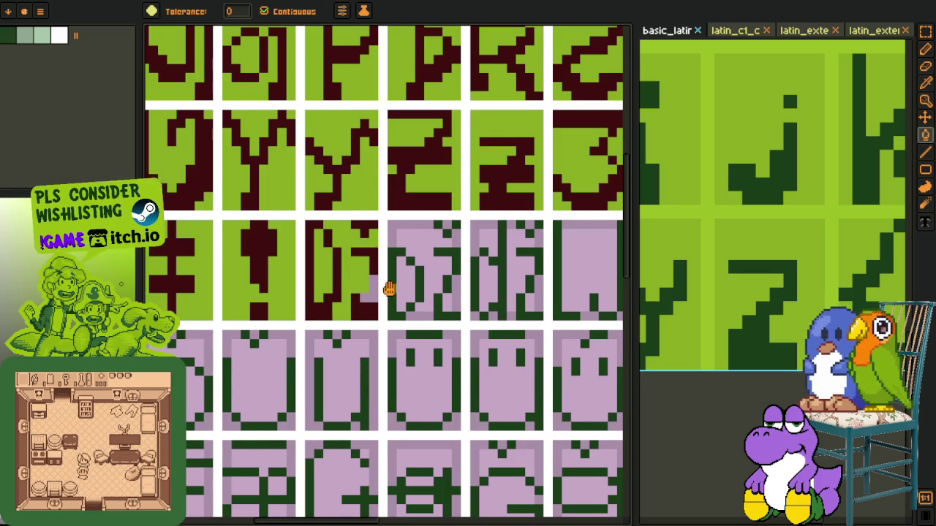
key(i)
scroll(298, 283, up, 1)
key(g)
Fill the next D tile's pink area green and its dark-green left border dark red
click(295, 294)
key(i)
click(314, 313)
key(g)
click(326, 312)
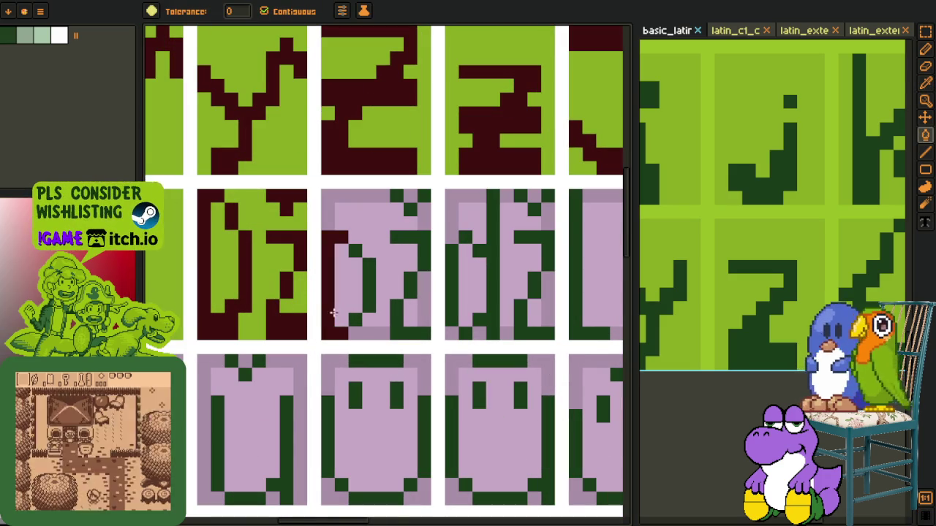
Draw dark-red pixels and a diagonal stroke to finish the tile's glyph strokes
click(356, 254)
key(b)
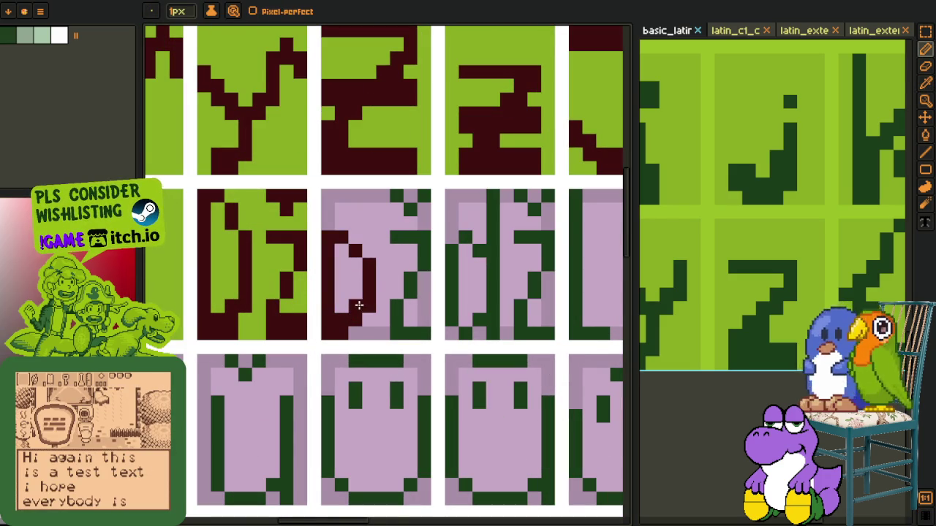
drag(375, 301, 395, 323)
key(g)
key(b)
click(422, 320)
key(g)
key(b)
click(409, 195)
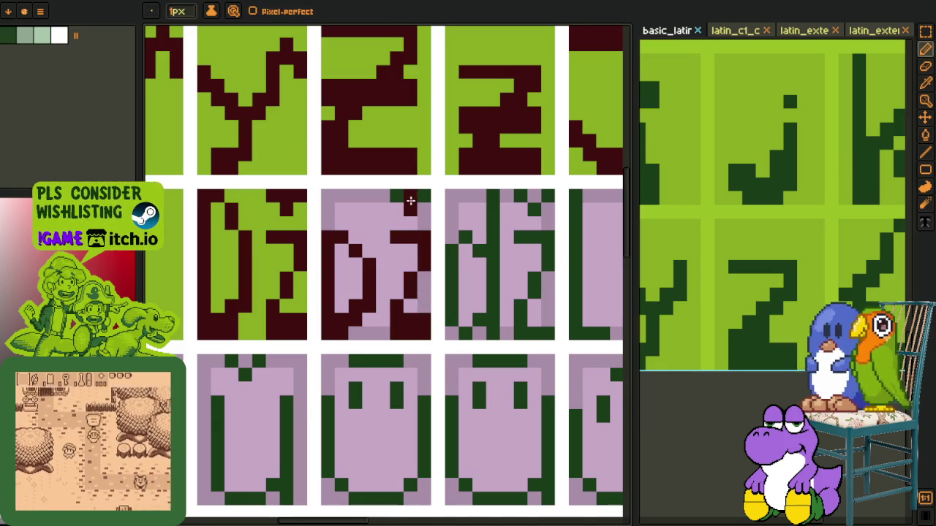
Fill the remaining light-pink area darker pink and the D tile's pink interior green
key(i)
click(382, 192)
key(g)
click(370, 245)
click(338, 293)
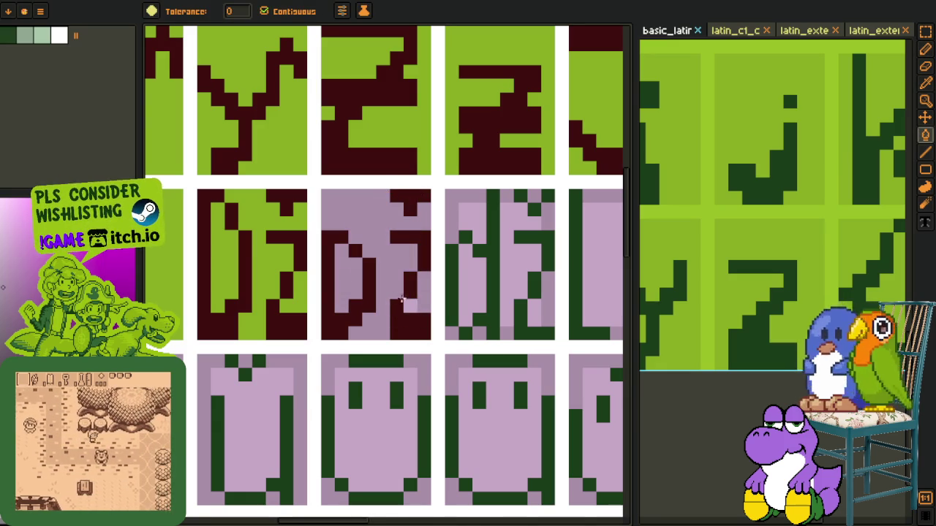
key(i)
key(g)
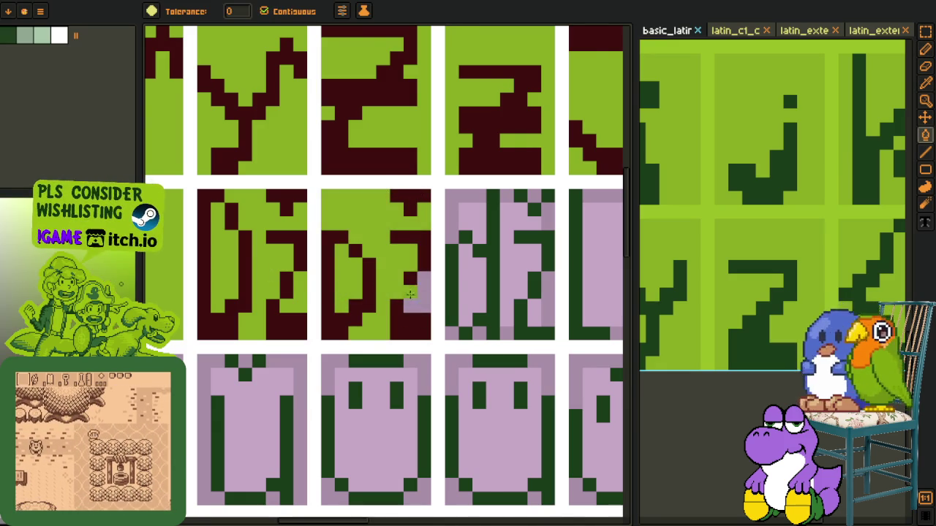
scroll(368, 307, down, 5)
Fill two pink areas of the third digraph tile darker mauve
key(i)
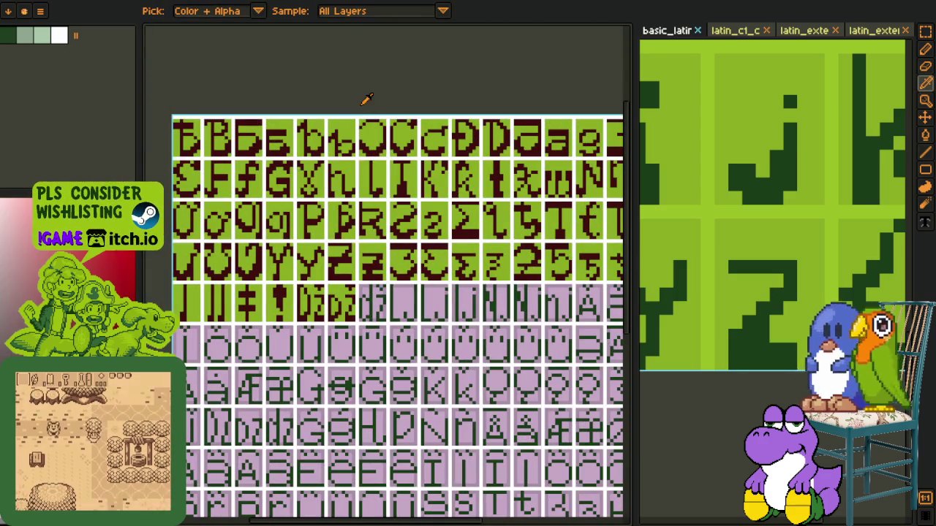
scroll(351, 258, up, 2)
scroll(351, 257, up, 2)
key(g)
click(355, 315)
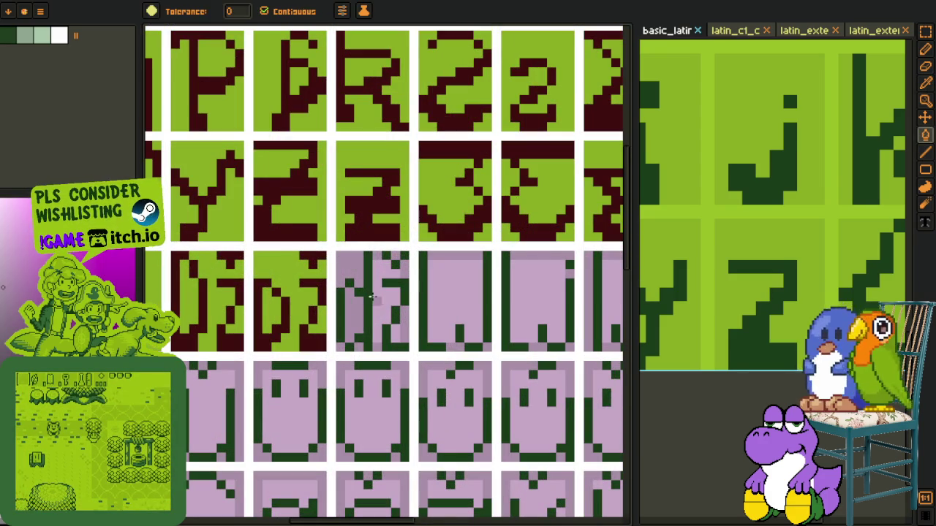
click(381, 292)
Recolour the glyph's dark-green column, left strip and green strokes maroon
scroll(398, 333, up, 2)
key(i)
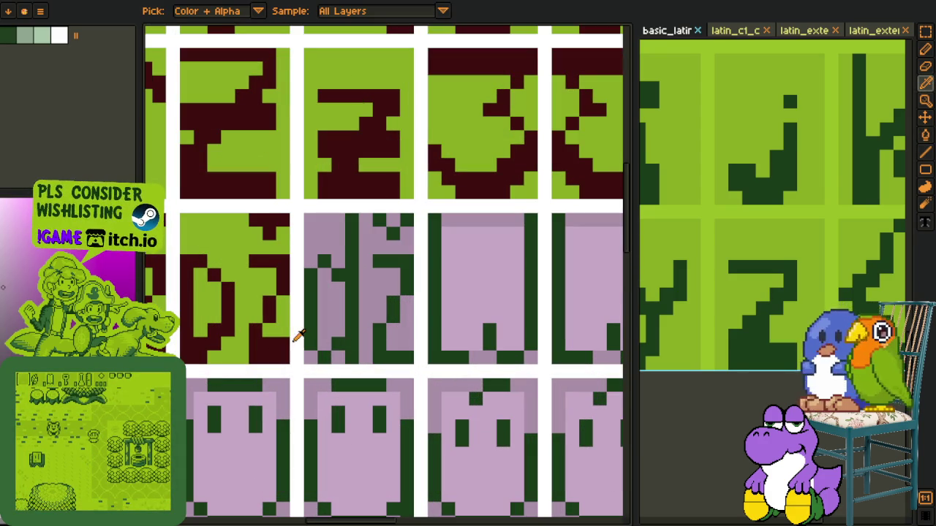
click(295, 340)
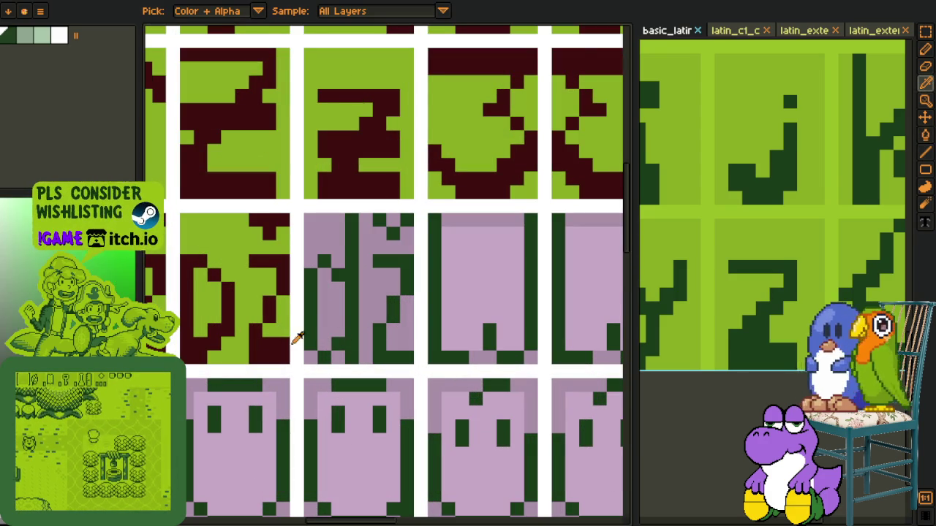
key(b)
drag(326, 272, 330, 332)
key(ctrl+z)
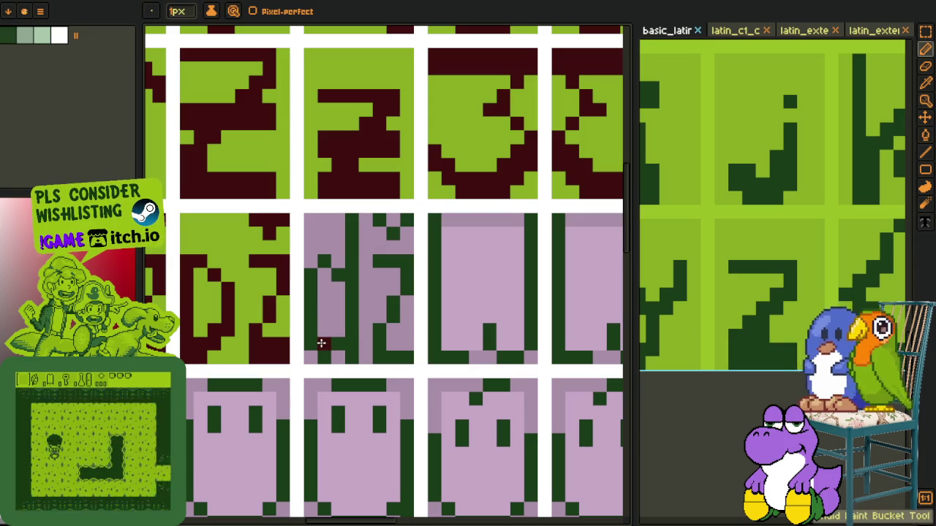
key(g)
click(351, 317)
click(308, 324)
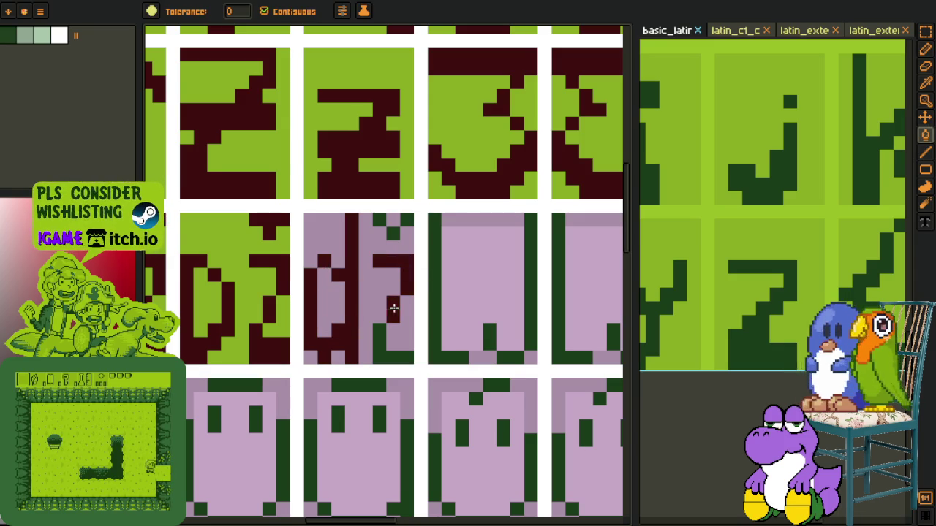
click(380, 344)
key(b)
click(406, 343)
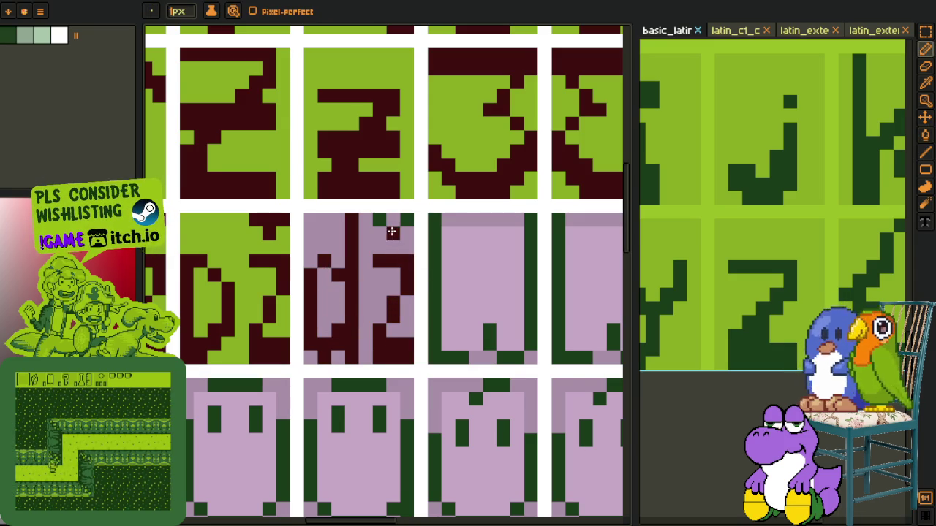
Fill the tile's remaining pink areas light green and zoom in on the result
key(i)
click(285, 241)
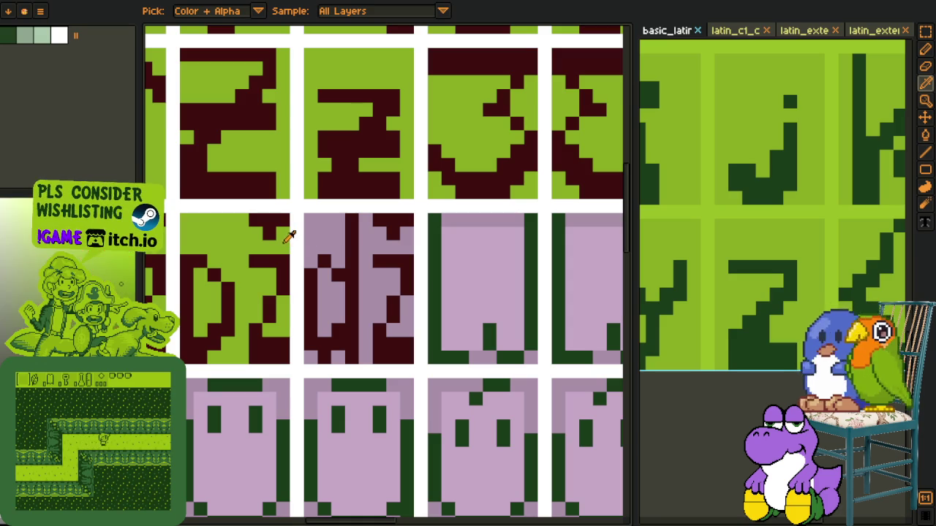
key(g)
click(331, 246)
click(365, 286)
key(z)
click(385, 335)
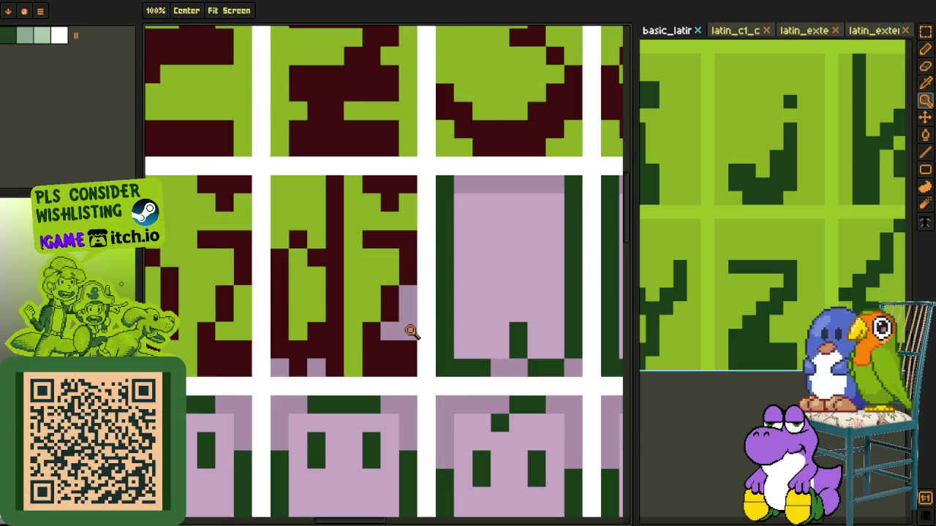
key(g)
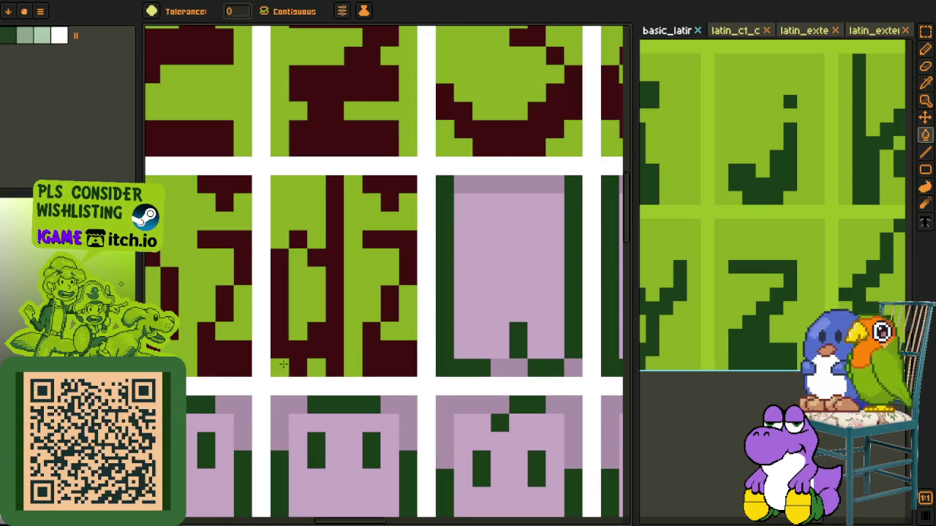
scroll(282, 366, down, 5)
key(o)
scroll(306, 376, up, 2)
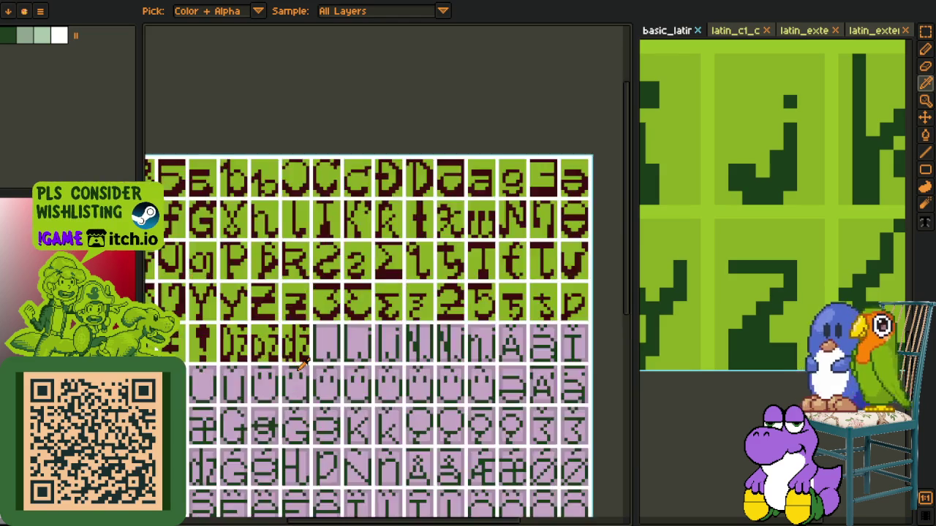
Recolour the first J tile's left column, bottom-left pixels and lower stem dark red
scroll(300, 366, up, 2)
scroll(292, 351, up, 3)
key(b)
drag(334, 347, 351, 347)
key(g)
click(346, 366)
click(388, 347)
click(391, 330)
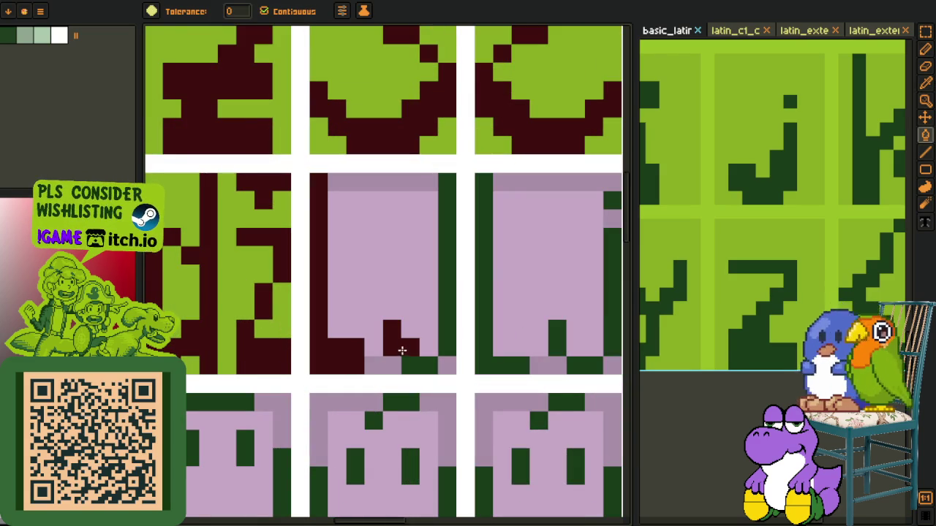
Add dark-red diagonal pixels at the bottom right and extra dark-red pixels on the stem
key(b)
mouse_move(410, 347)
mouse_down()
mouse_move(410, 365)
mouse_move(439, 349)
mouse_up()
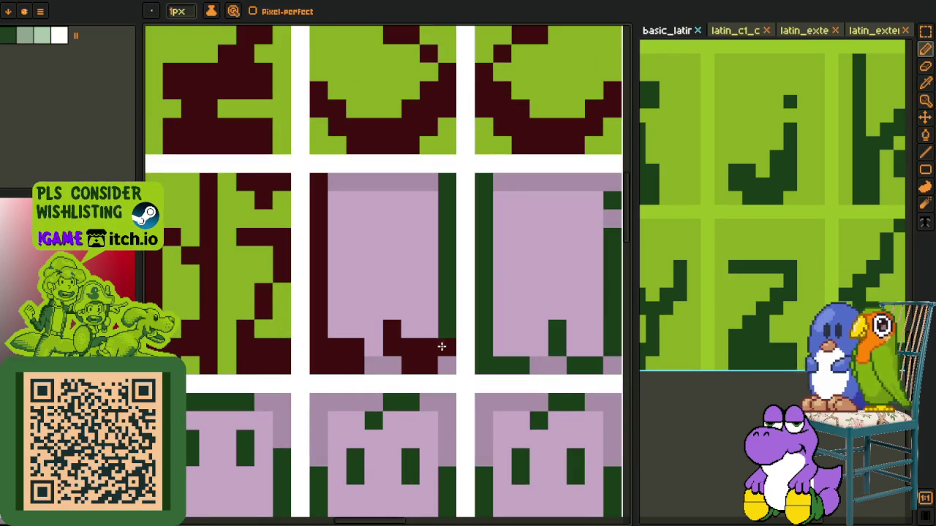
key(g)
click(443, 330)
key(b)
click(406, 329)
click(392, 310)
Fill the J tile's pink background light green
key(i)
scroll(393, 315, down, 2)
scroll(393, 334, up, 1)
key(g)
click(391, 332)
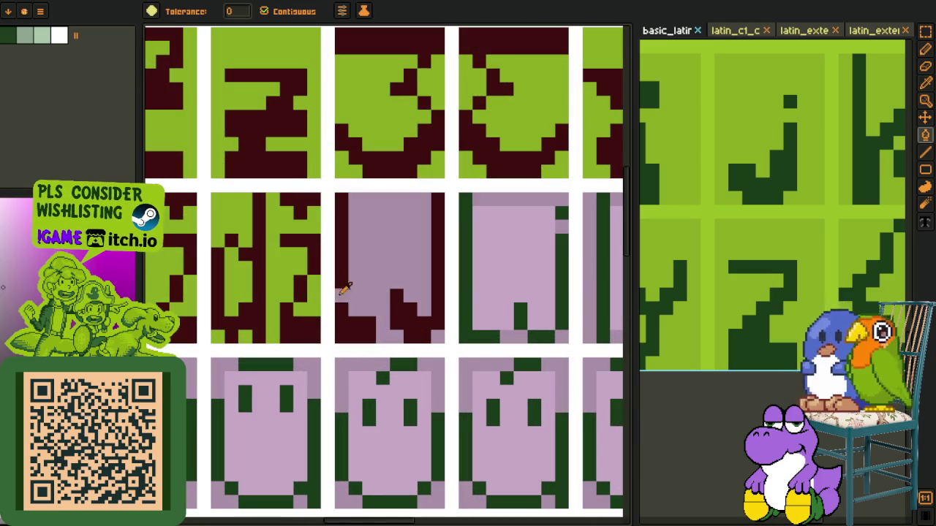
scroll(366, 280, down, 3)
scroll(379, 290, up, 3)
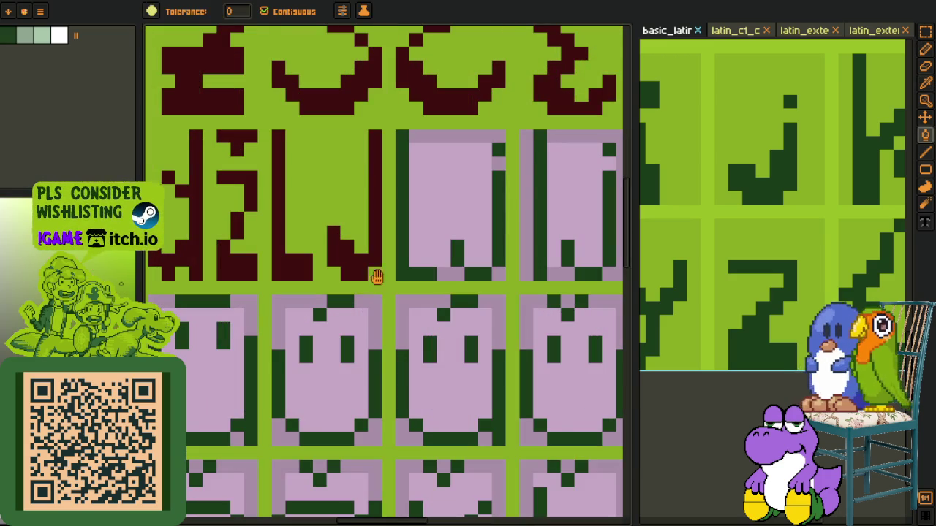
scroll(382, 282, up, 2)
Turn the J glyph's dark-green outline dark red, undoing a mistaken red fill
key(i)
click(330, 358)
key(g)
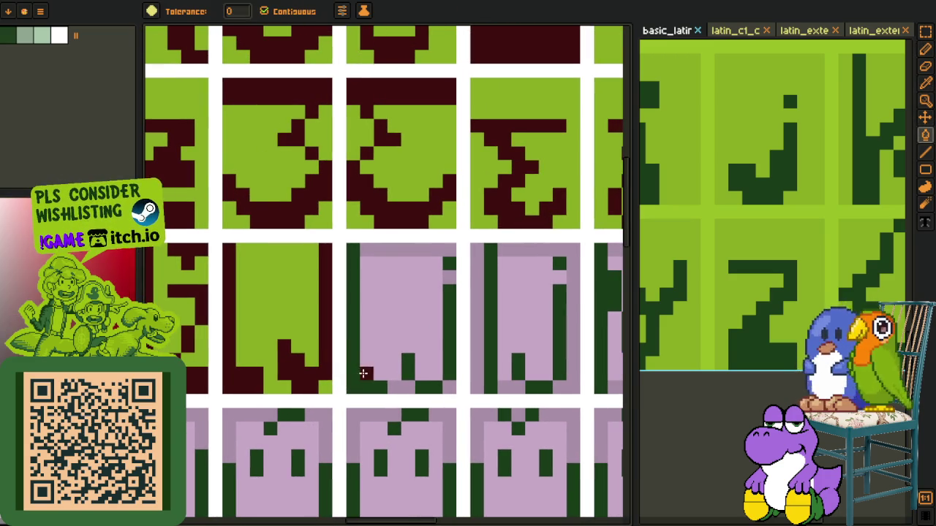
click(373, 371)
key(b)
key(ctrl+z)
key(g)
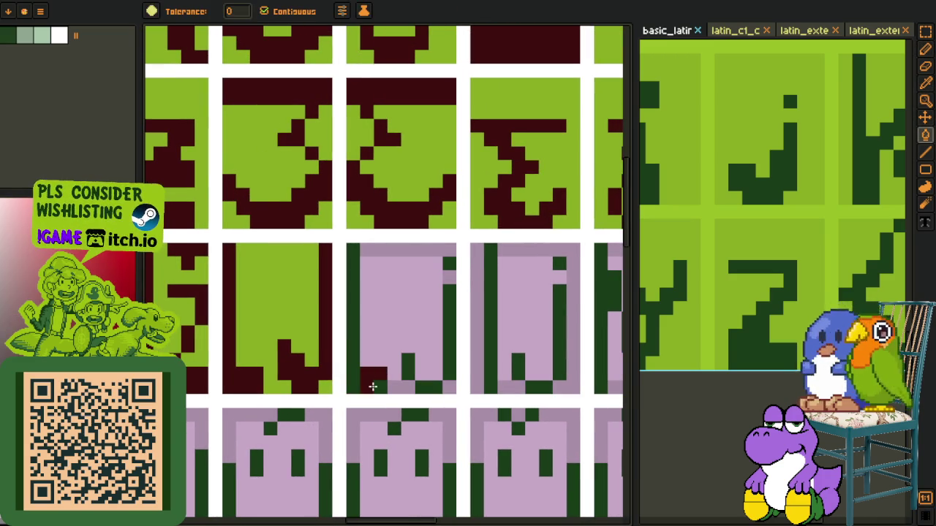
click(371, 382)
Move the 7x7 J glyph into the middle tile and fill its lilac background light green
key(m)
drag(335, 397, 232, 296)
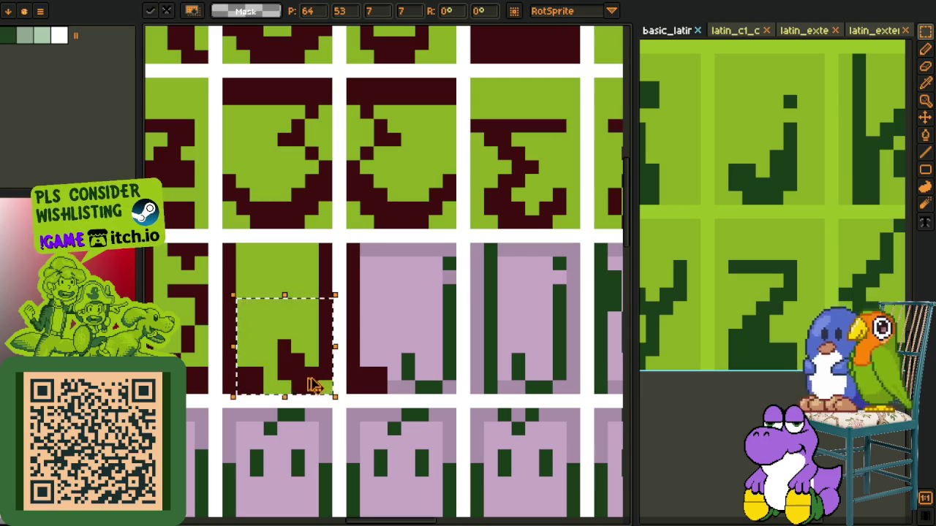
drag(315, 385, 434, 381)
key(i)
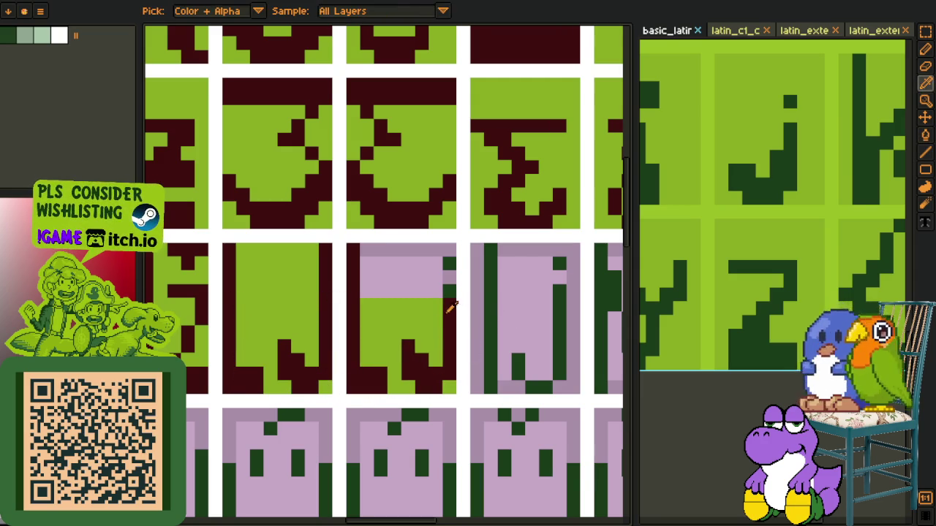
click(434, 301)
key(g)
click(435, 294)
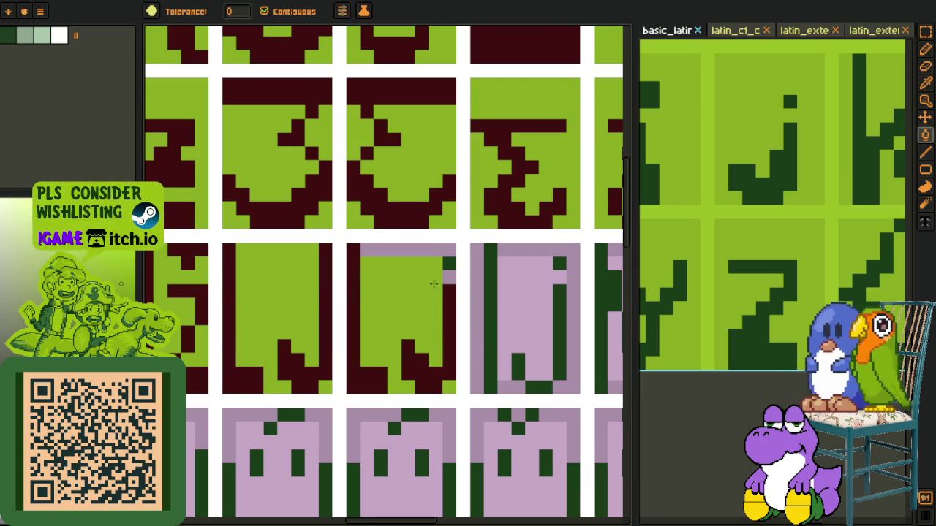
Recolour the j tile's dark green strip dark red and shift it one pixel left
key(i)
key(g)
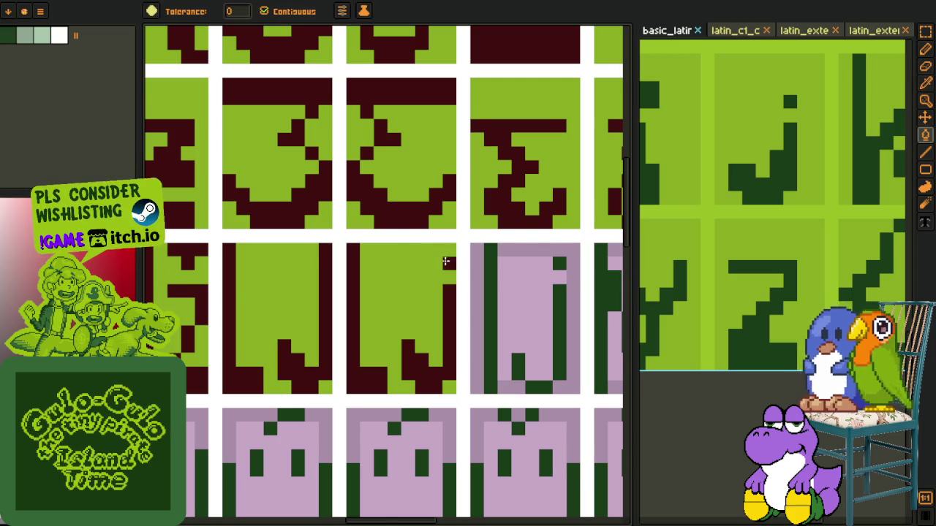
scroll(453, 289, down, 3)
scroll(430, 313, up, 2)
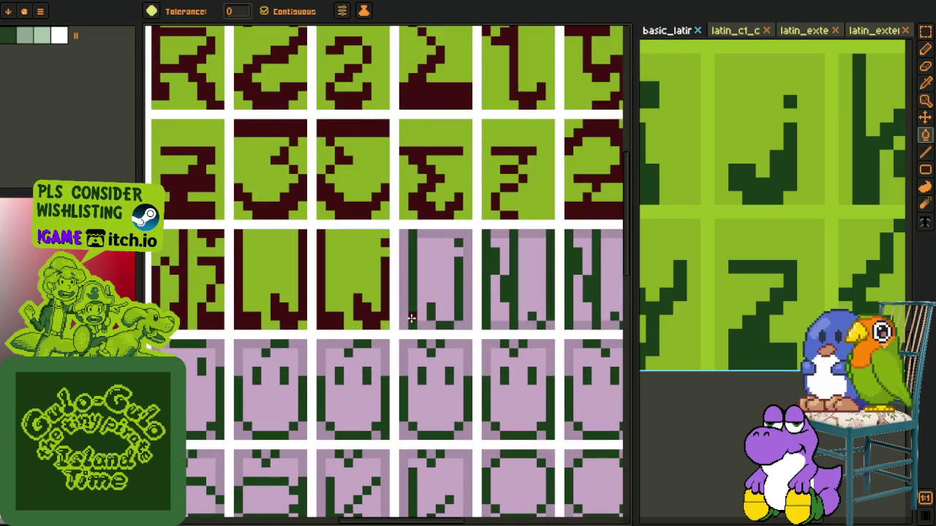
click(412, 318)
scroll(409, 319, up, 2)
key(b)
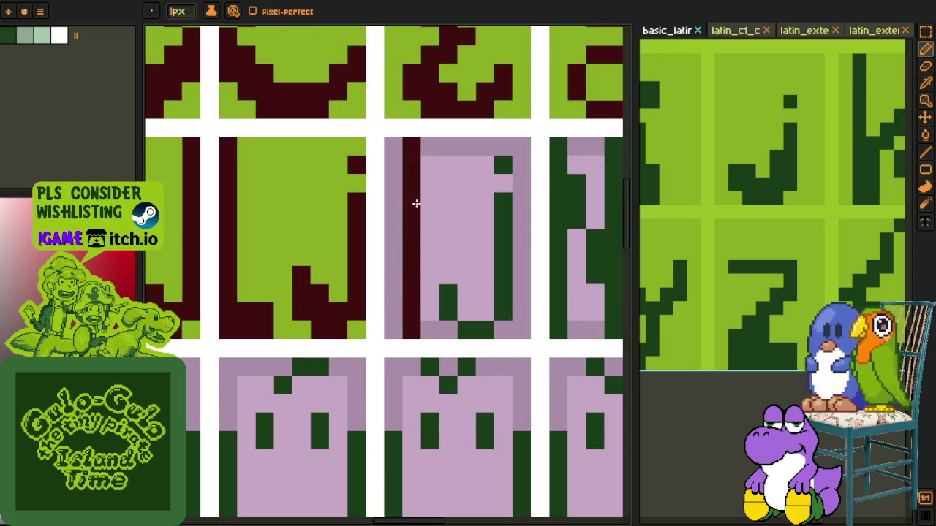
key(r)
drag(403, 139, 420, 340)
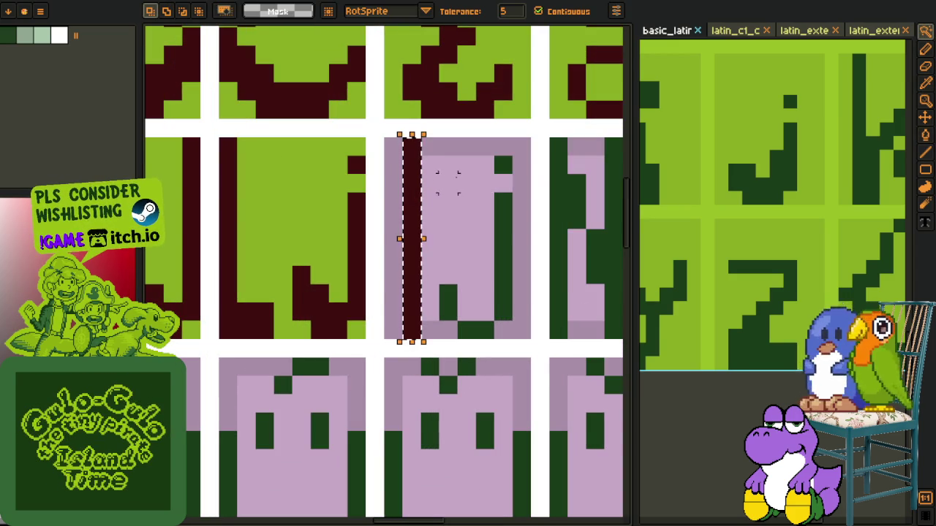
drag(412, 241, 394, 241)
Turn the j glyph's right stroke dark red
key(w)
click(464, 183)
scroll(452, 280, down, 5)
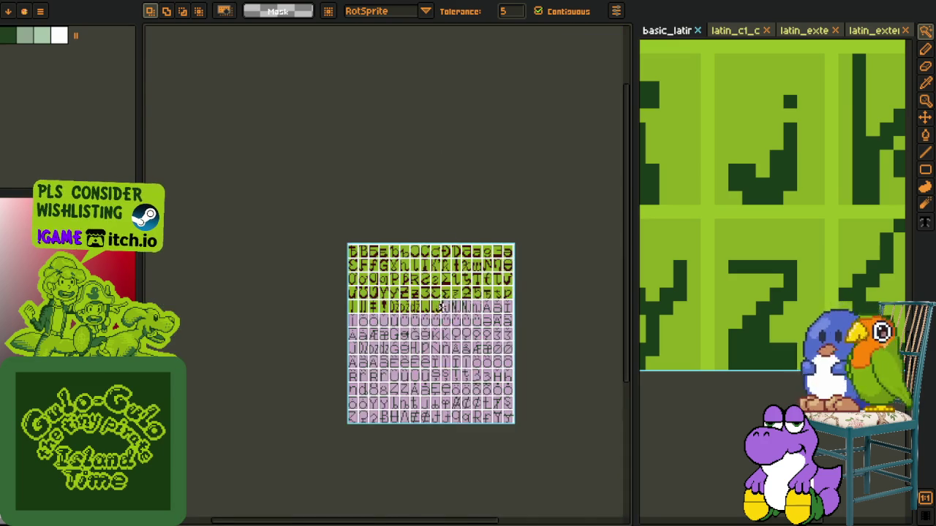
scroll(442, 292, up, 3)
scroll(438, 285, up, 1)
scroll(431, 270, up, 2)
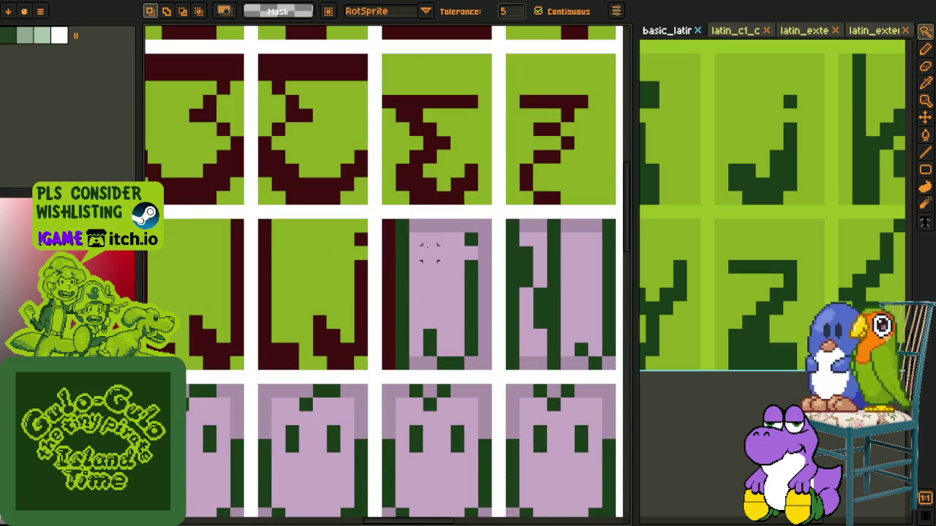
key(i)
key(g)
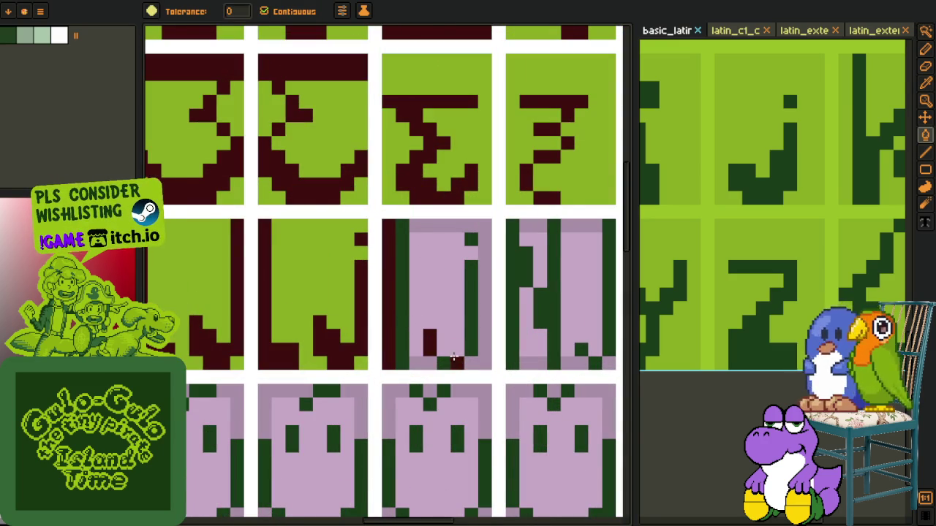
click(466, 331)
Select the area of the j tile
scroll(470, 239, down, 3)
key(i)
scroll(488, 194, down, 2)
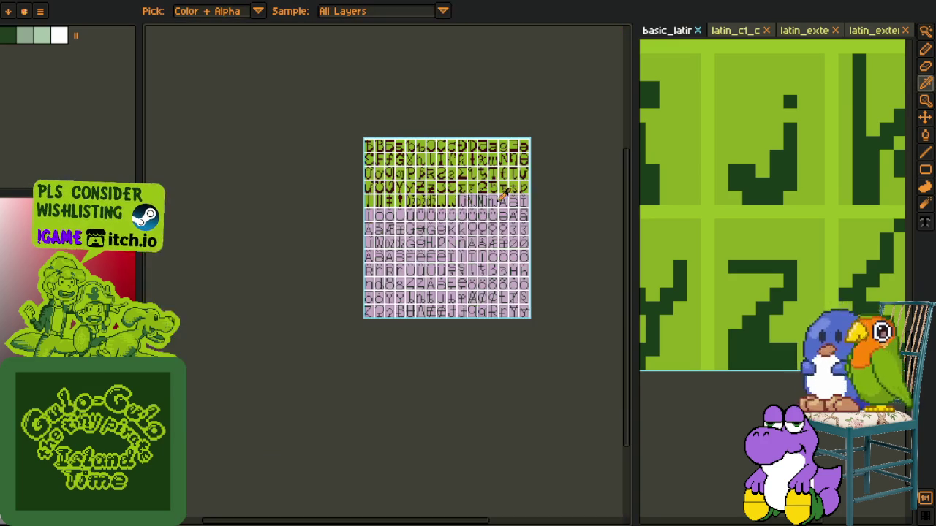
scroll(438, 190, up, 5)
key(m)
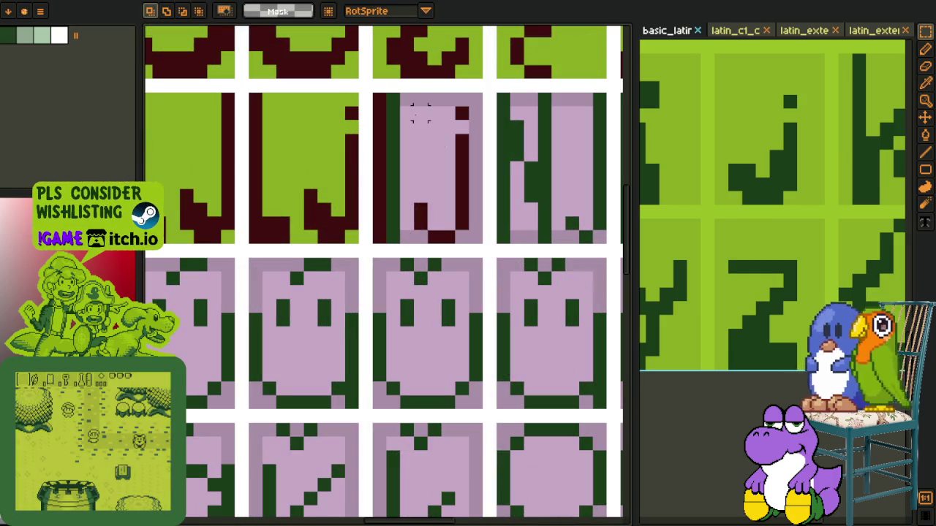
drag(411, 104, 472, 263)
Colour the j's green column and its remaining lilac pixels dark red
key(i)
scroll(382, 227, up, 2)
click(379, 229)
key(g)
click(401, 202)
key(b)
click(436, 212)
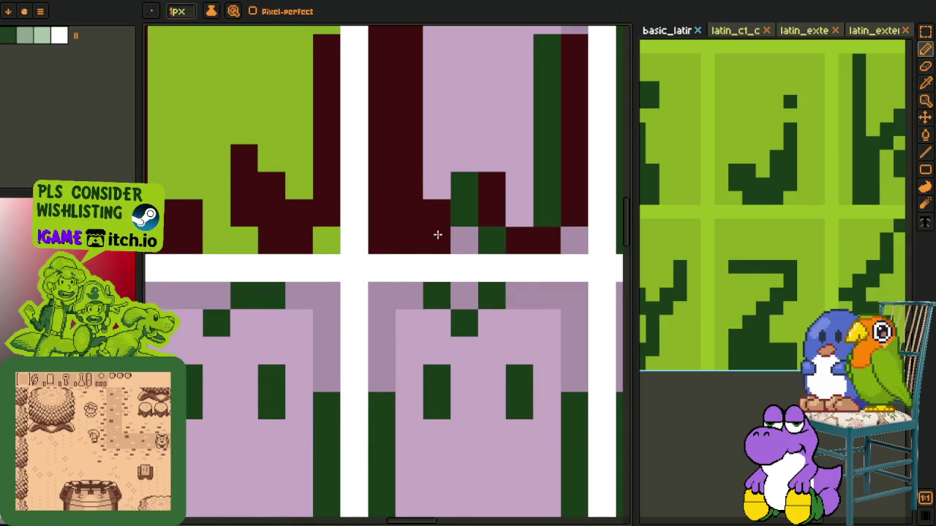
scroll(430, 236, up, 3)
click(499, 306)
click(445, 256)
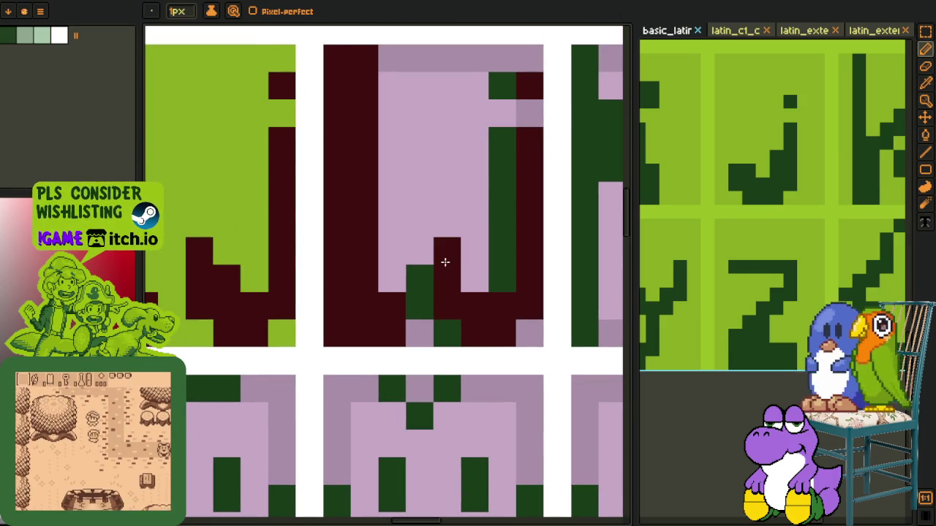
click(468, 279)
Fill the letter's lilac inside and leftover lilac pixels dark green
key(i)
click(490, 219)
key(g)
click(466, 215)
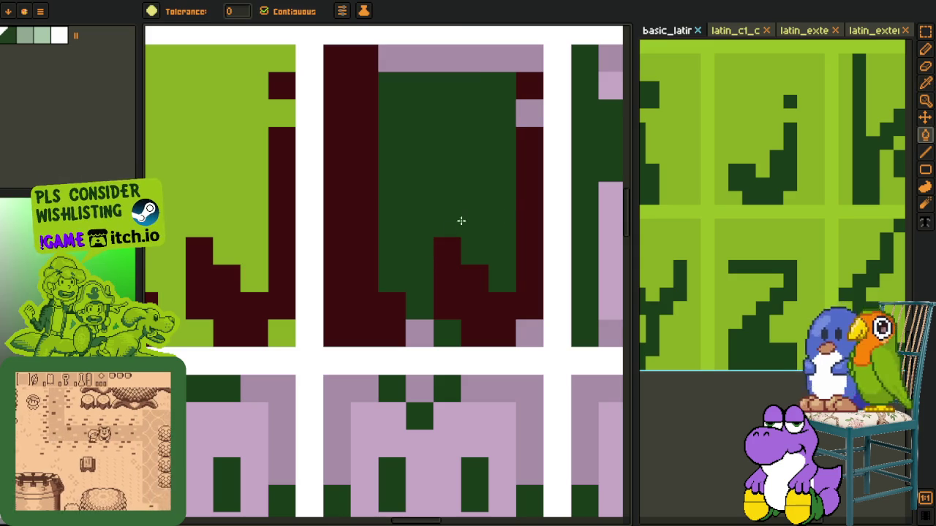
click(525, 330)
click(530, 114)
click(485, 65)
Fill the letter's dark green interior with the light green tile colour
key(i)
click(286, 110)
key(g)
click(423, 164)
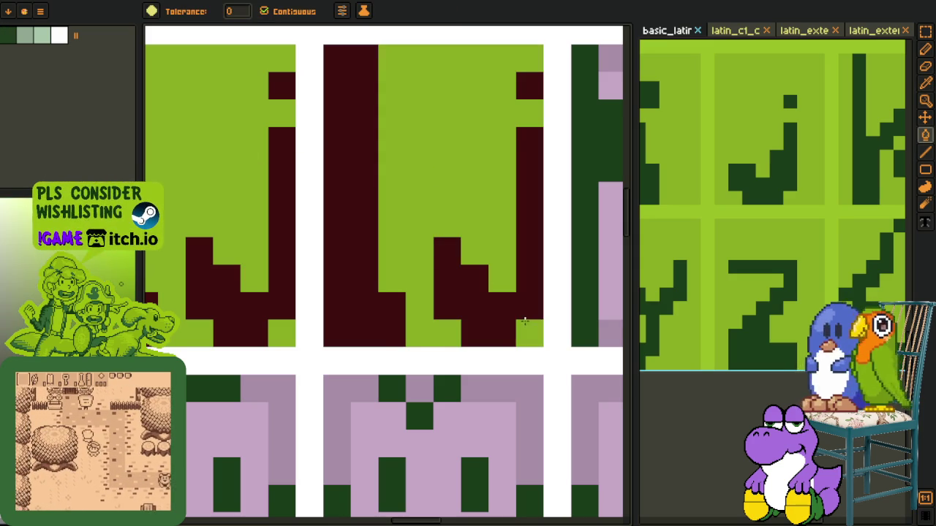
scroll(428, 301, down, 5)
scroll(428, 301, down, 2)
Show and then hide the timeline and layers panel while reviewing the tiles
key(i)
scroll(417, 270, up, 3)
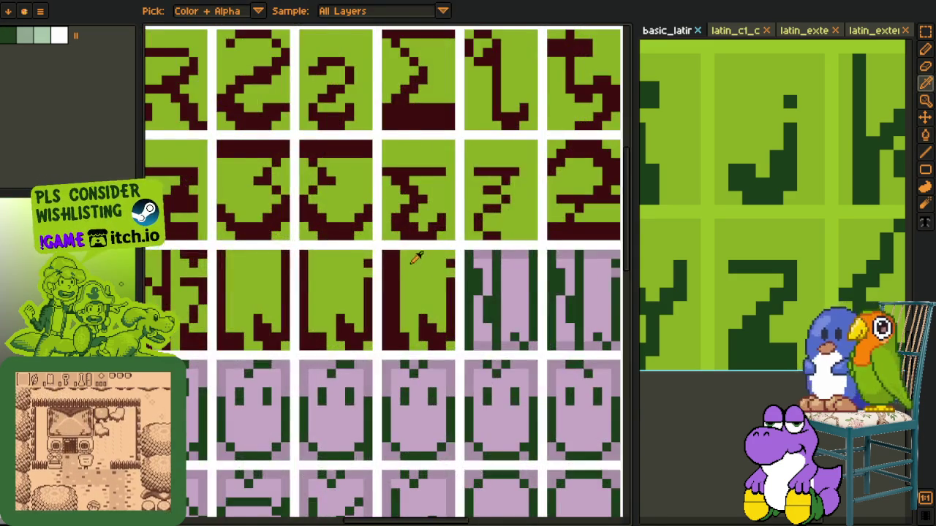
scroll(399, 255, up, 2)
key(b)
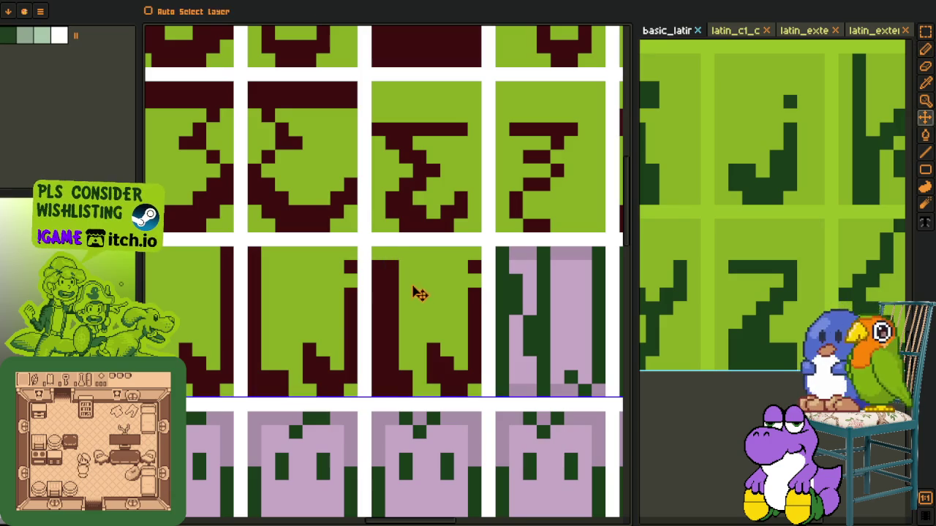
scroll(418, 293, down, 5)
key(i)
scroll(451, 298, up, 2)
key(Tab)
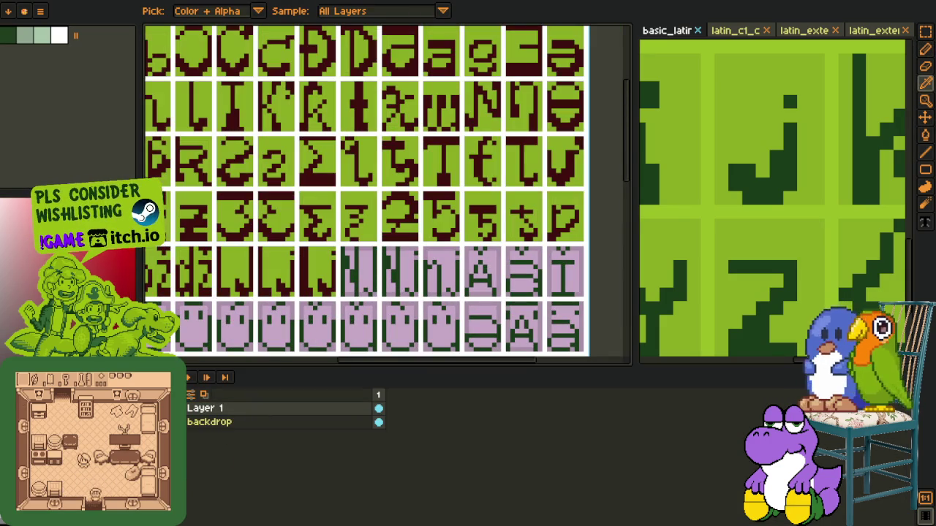
key(Tab)
scroll(344, 215, up, 2)
Fill the first N glyph's dark green strokes and light lilac column dark red
scroll(403, 278, up, 1)
scroll(367, 292, up, 1)
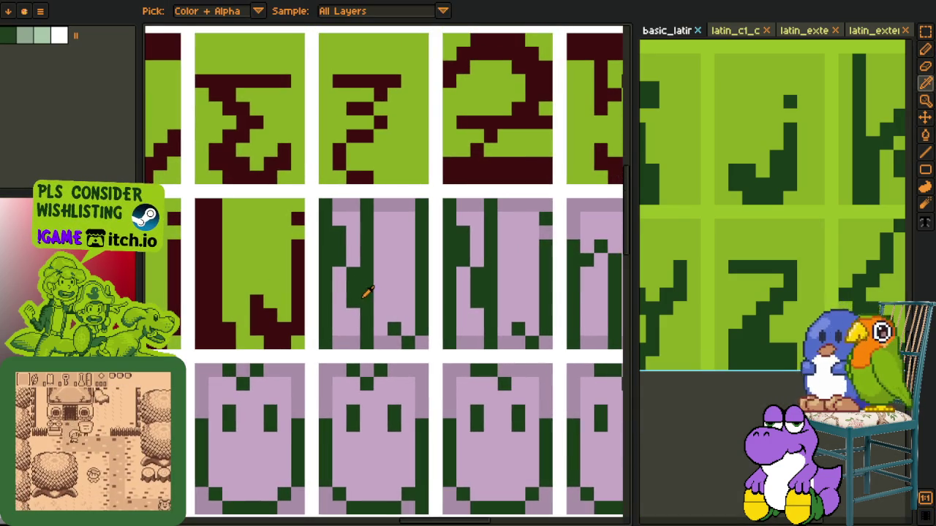
key(g)
click(327, 269)
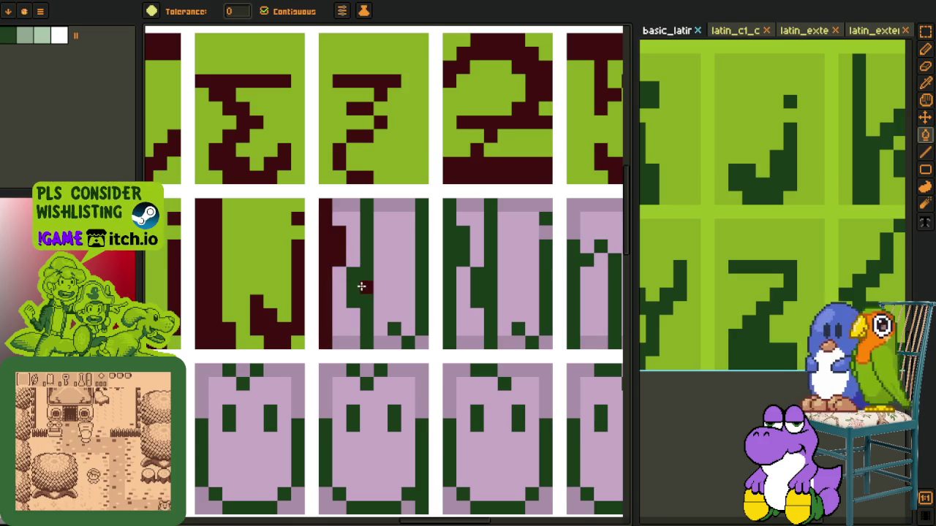
click(358, 285)
key(i)
key(g)
click(350, 341)
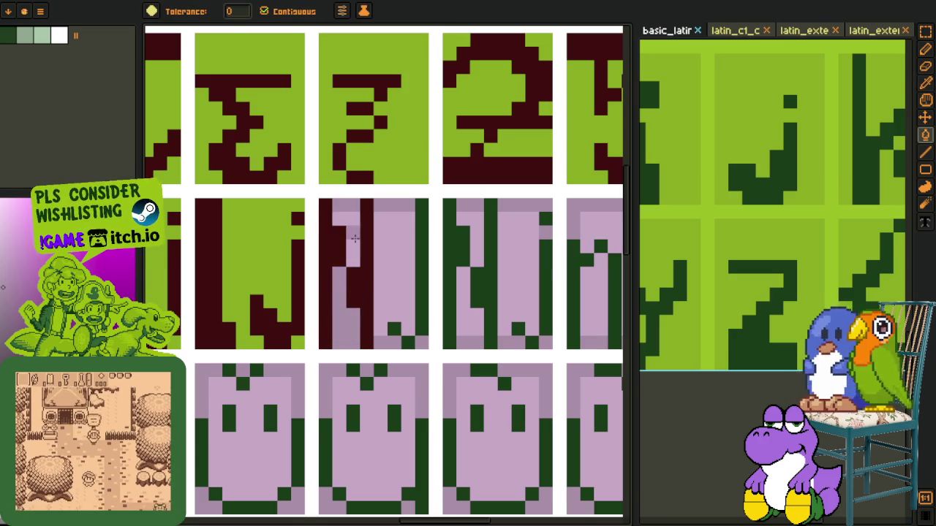
click(386, 292)
Turn the N glyph's green right stroke dark red, undoing a mistaken column fill
key(i)
click(391, 318)
key(g)
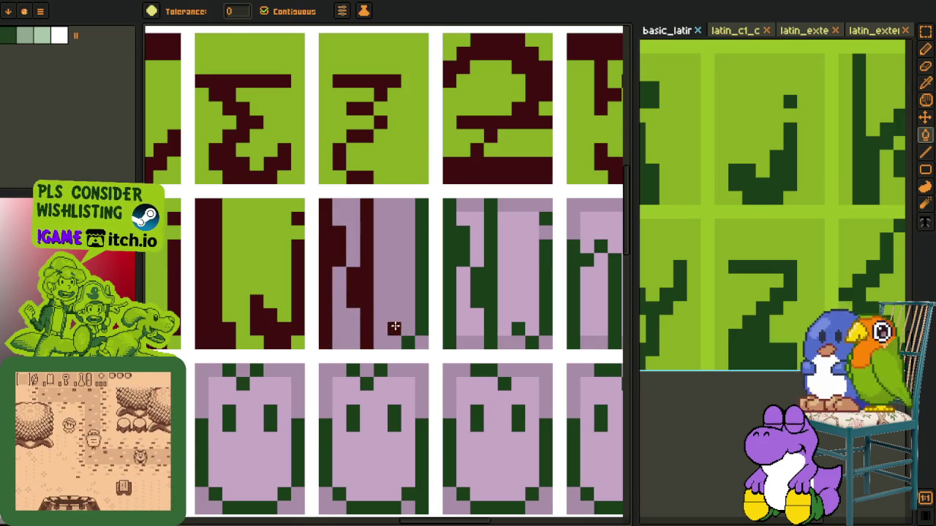
click(408, 336)
click(403, 327)
key(v)
key(ctrl+z)
Fill the N tile's lilac background light green
key(i)
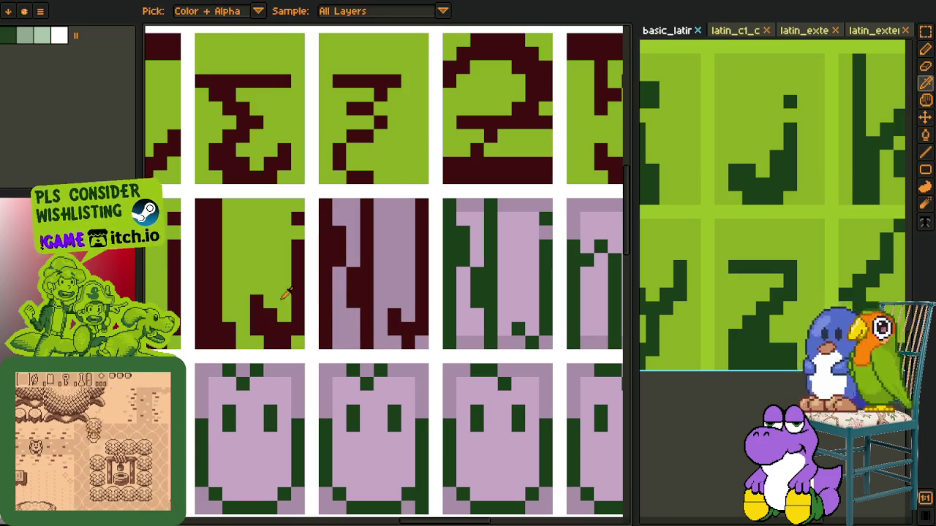
click(345, 312)
key(g)
click(347, 311)
Fill the next tile's left column, stroke and lower-right pixels dark red
key(h)
drag(433, 334, 359, 345)
key(i)
click(350, 309)
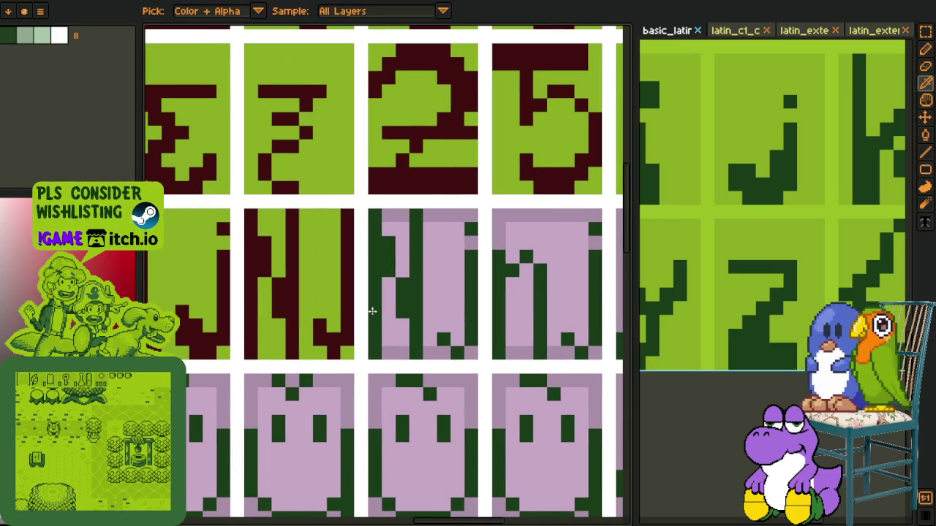
key(g)
click(374, 293)
click(416, 299)
click(443, 338)
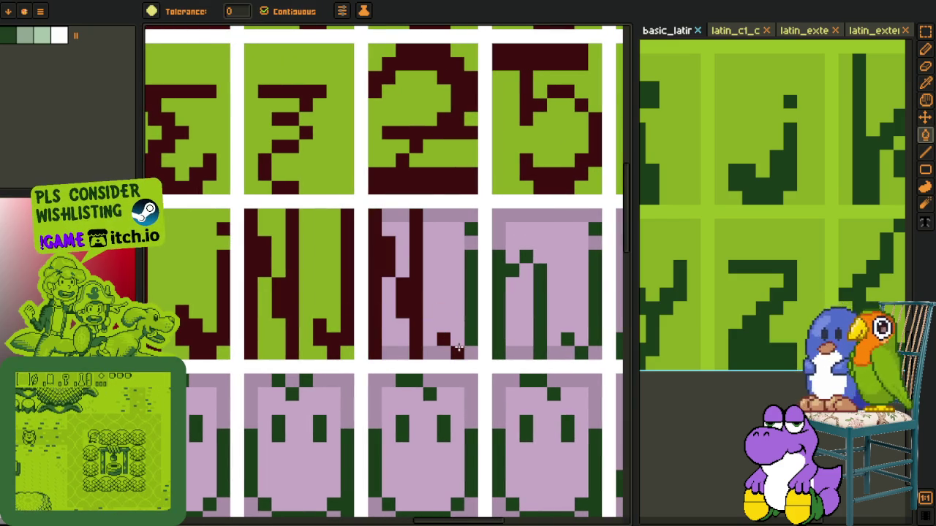
click(458, 336)
key(ctrl+z)
Colour the third glyph's right column dark red
key(i)
click(468, 226)
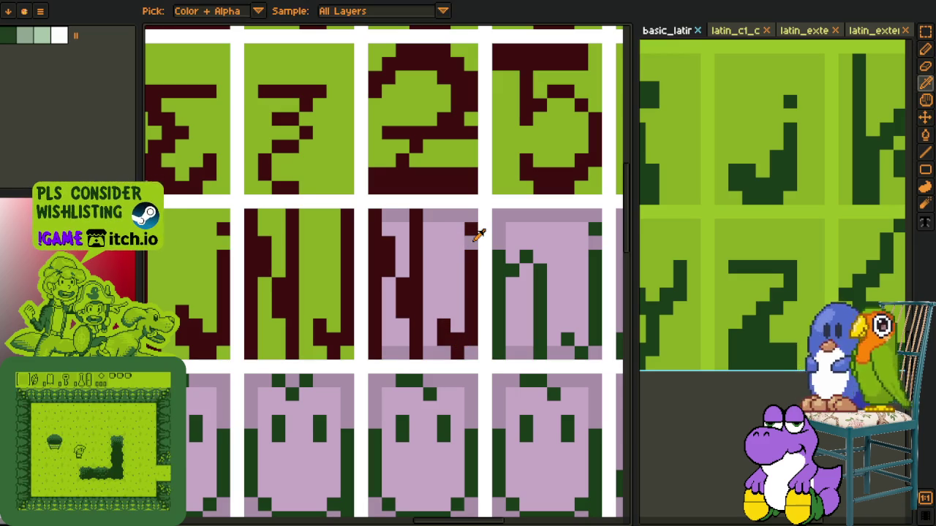
key(g)
click(430, 252)
Fill the remaining lilac patch of the tile light green
key(i)
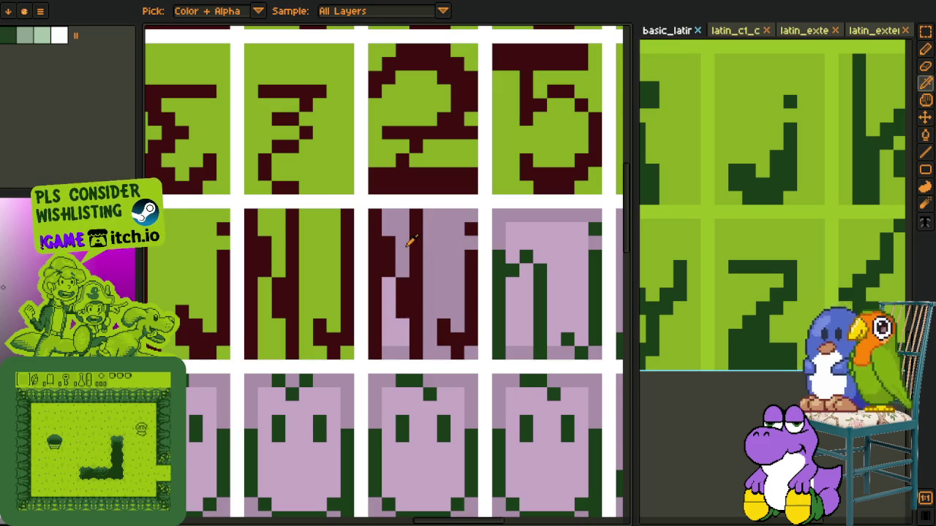
key(g)
click(395, 307)
key(i)
key(g)
click(393, 246)
scroll(470, 352, down, 5)
scroll(453, 322, down, 5)
Bucket-fill the green strokes of the nj glyph with maroon
key(i)
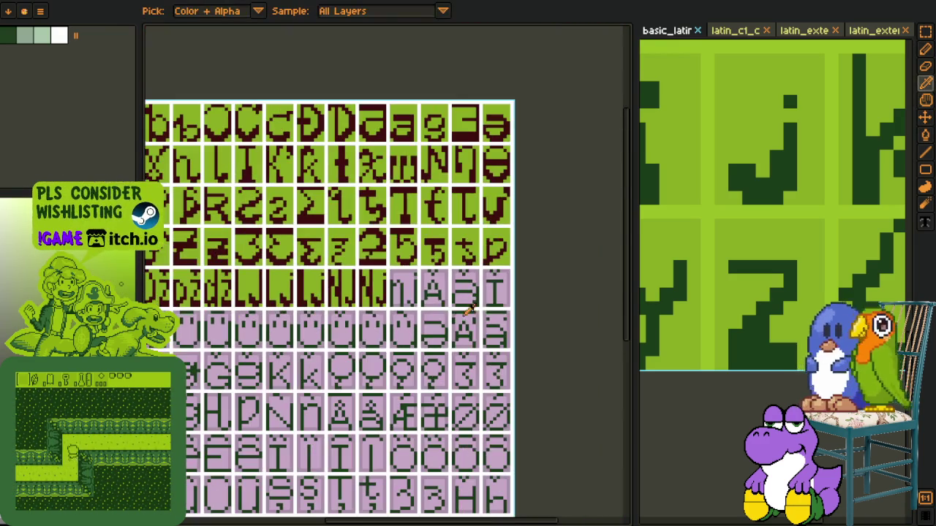
scroll(435, 302, up, 3)
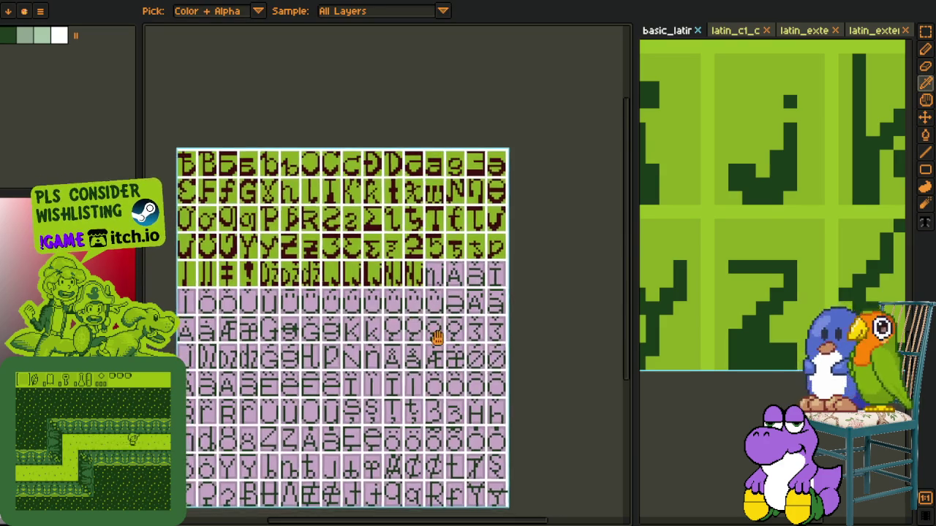
scroll(434, 340, up, 1)
scroll(453, 278, up, 5)
scroll(462, 249, up, 1)
key(g)
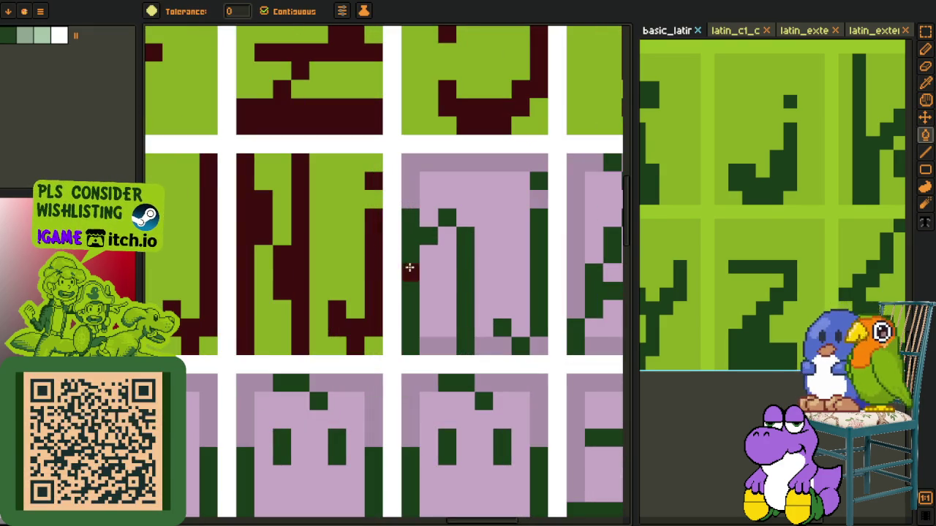
click(410, 267)
click(460, 271)
click(438, 223)
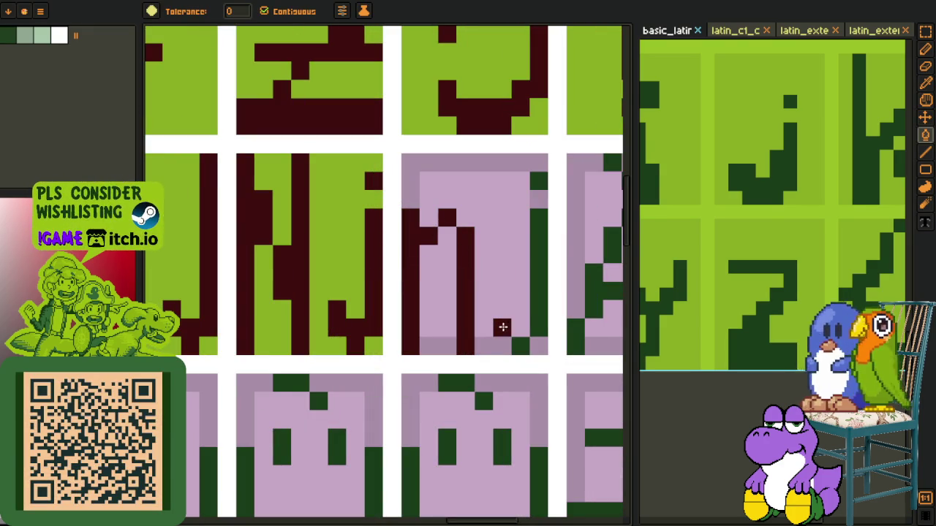
click(535, 321)
Sample the darker mauve border colour and fill the nj tile's pale interior with it
key(b)
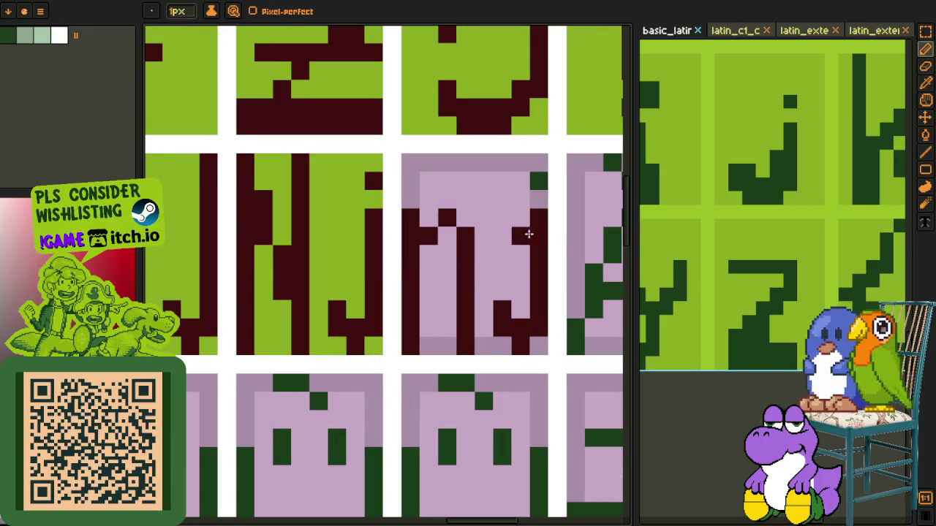
key(o)
key(g)
click(522, 194)
click(438, 292)
Zoom in and out to check the recoloured nj tile, then sample the transparent colour outside the sheet
key(o)
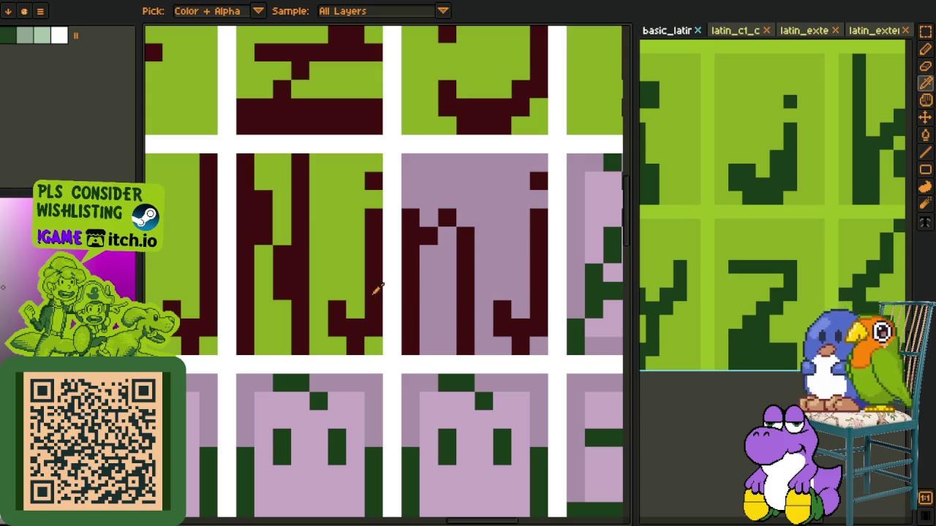
scroll(372, 285, down, 3)
scroll(400, 319, up, 1)
scroll(401, 320, up, 1)
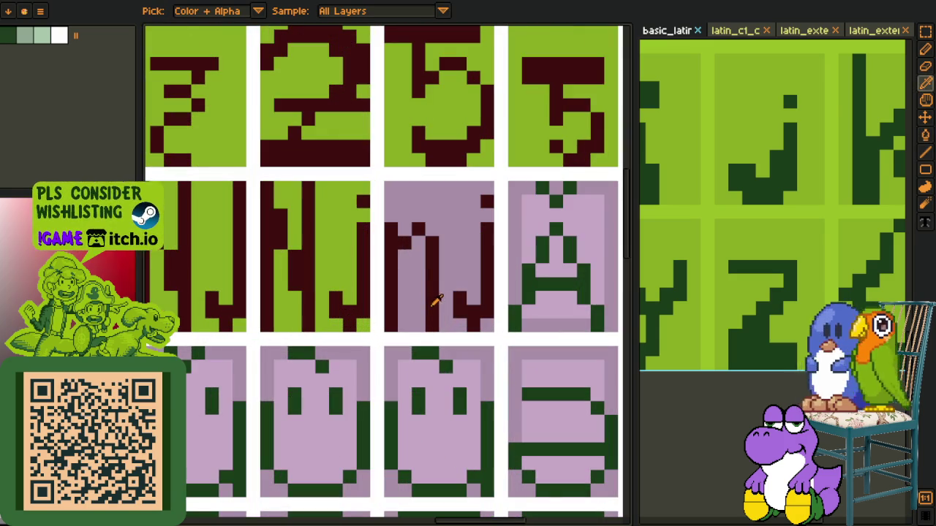
key(b)
scroll(402, 310, down, 2)
key(o)
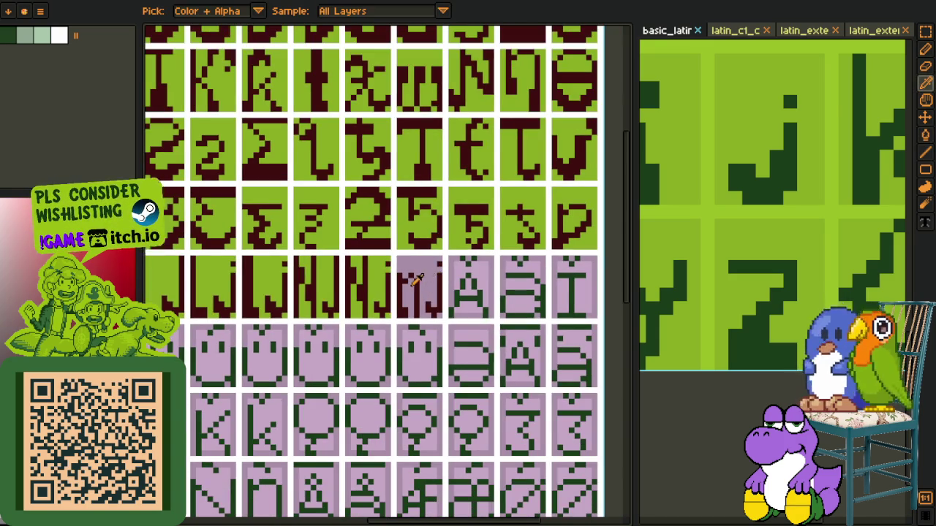
scroll(416, 279, up, 2)
key(b)
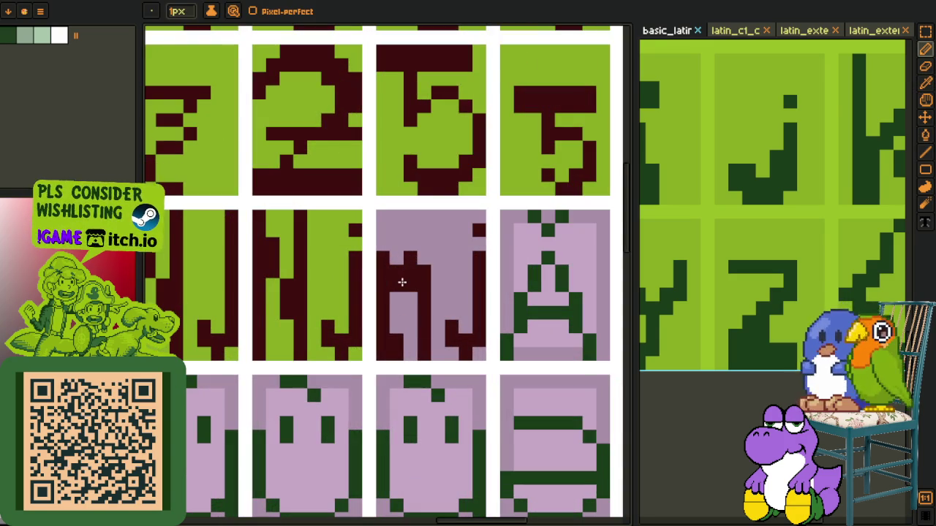
scroll(437, 296, down, 3)
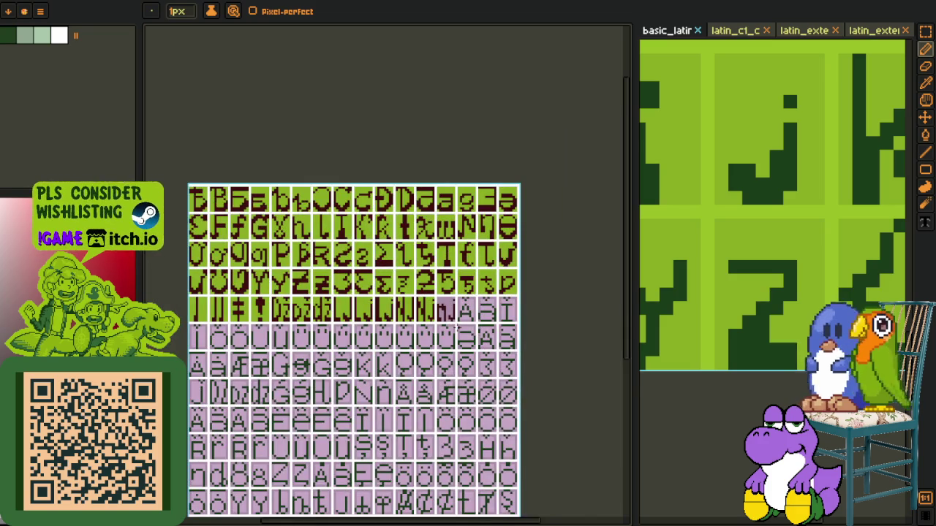
scroll(457, 327, up, 1)
key(i)
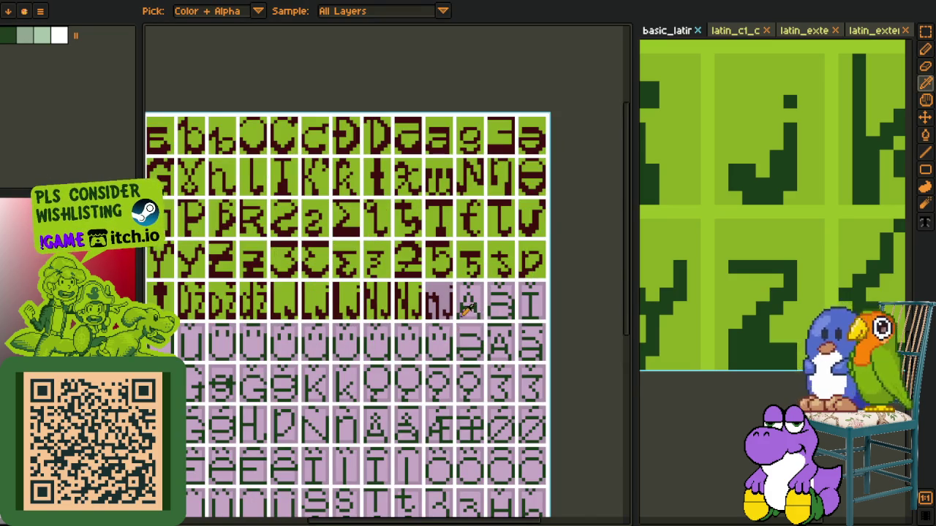
scroll(457, 309, up, 1)
scroll(443, 308, up, 1)
key(b)
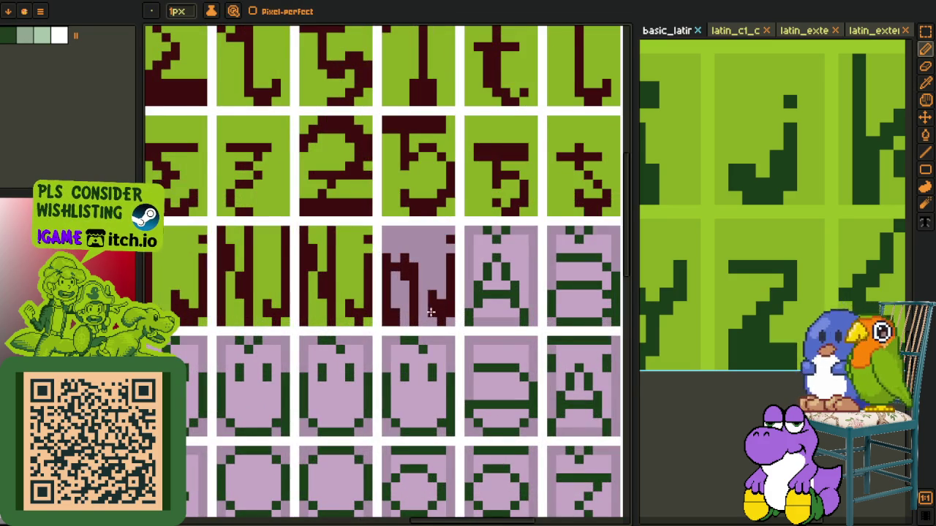
scroll(431, 305, down, 3)
key(i)
scroll(415, 310, up, 3)
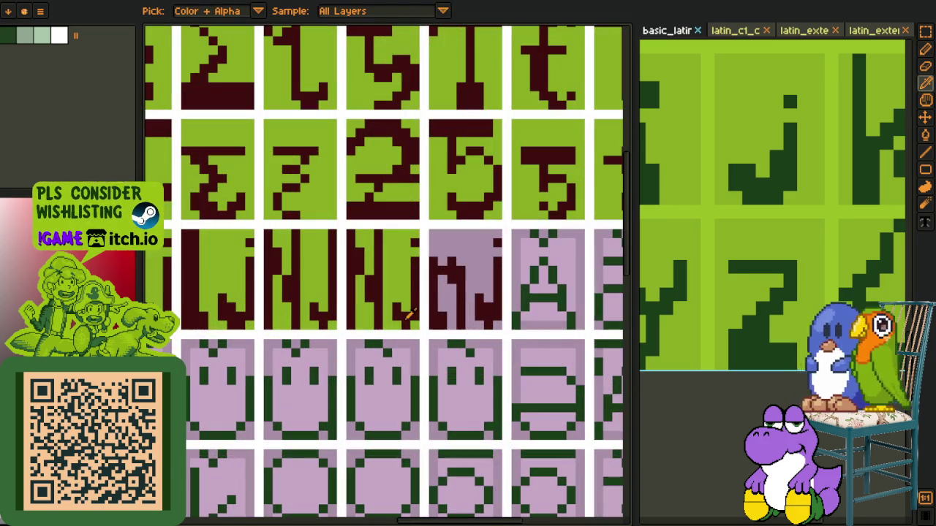
key(b)
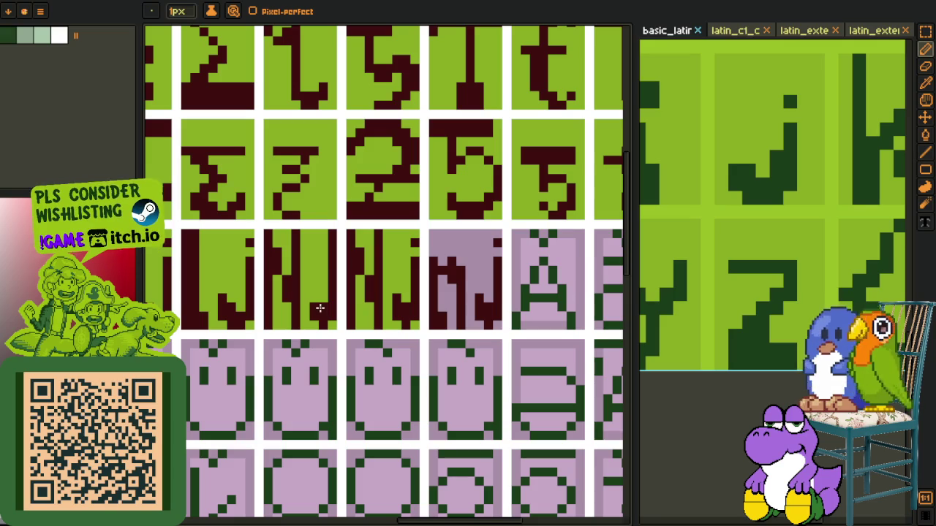
scroll(316, 301, down, 3)
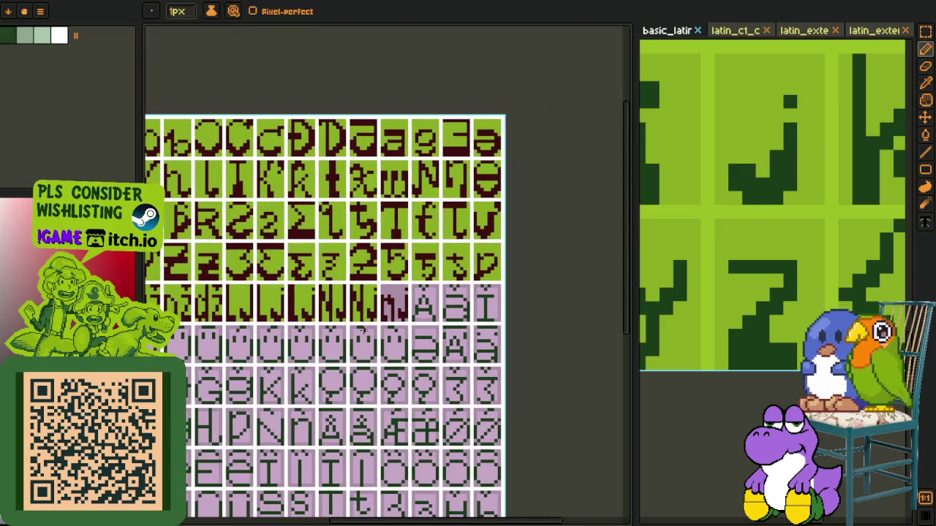
key(i)
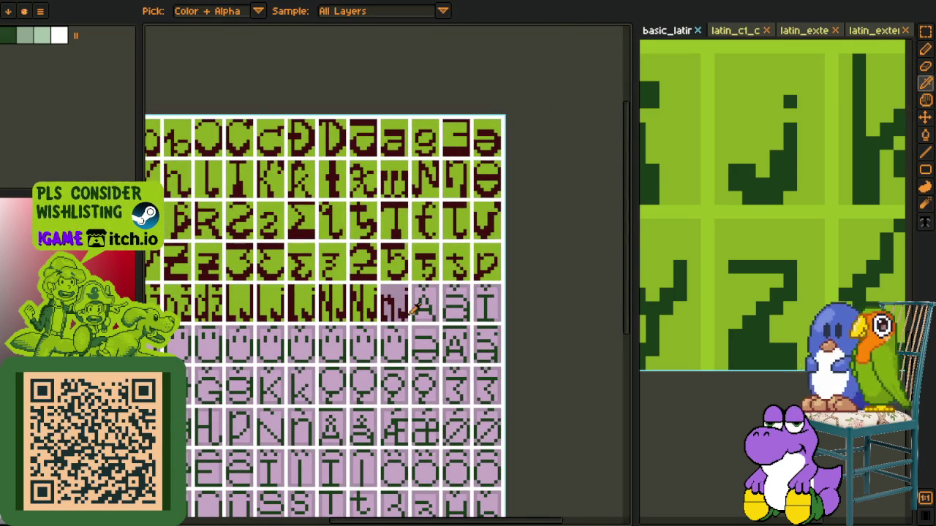
scroll(422, 305, up, 2)
scroll(424, 305, down, 2)
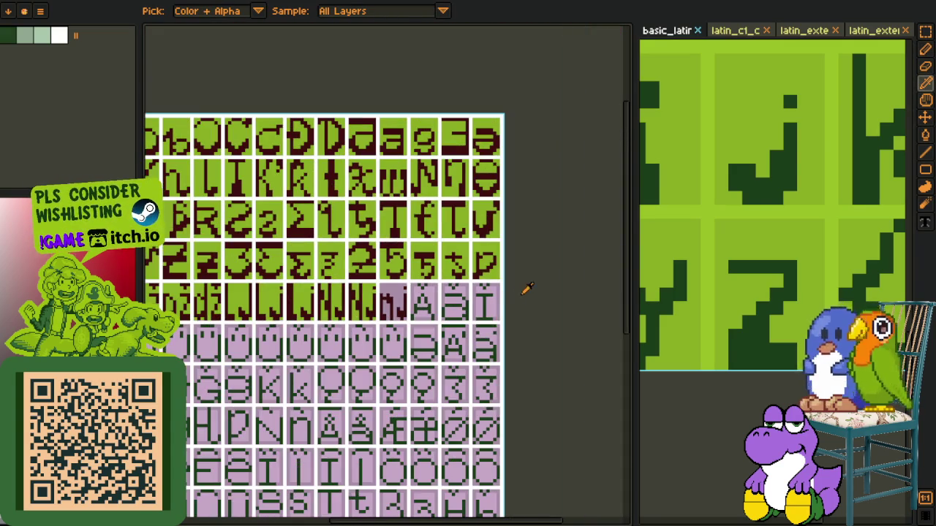
scroll(428, 311, up, 3)
key(g)
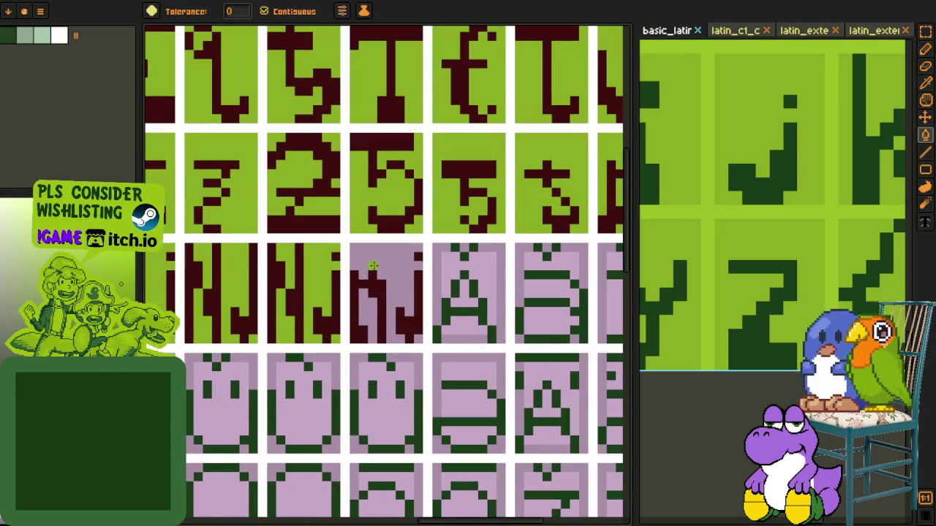
scroll(475, 321, down, 5)
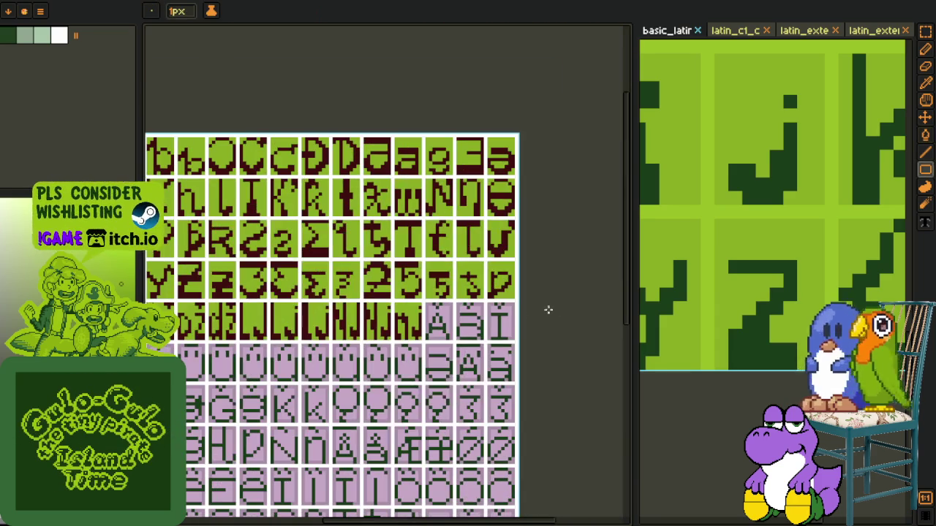
scroll(621, 307, down, 3)
key(i)
click(585, 289)
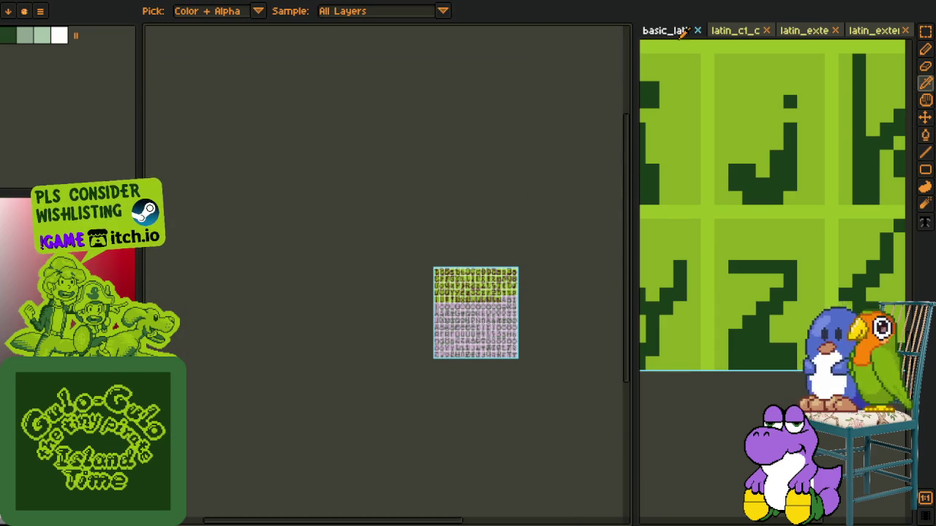
Copy the Ä cell from the latin_c1 sheet and paste it over the lilac Ä tile
click(726, 40)
scroll(731, 219, up, 2)
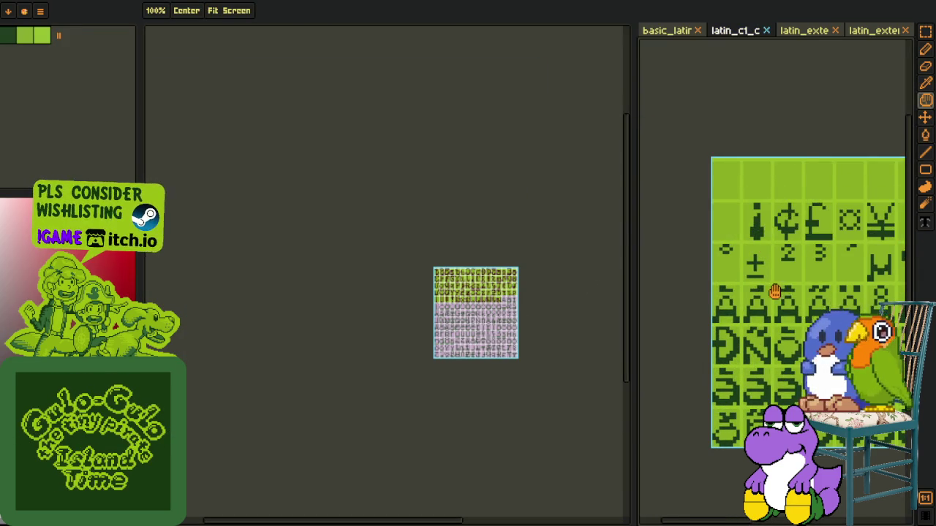
scroll(468, 289, up, 5)
key(m)
scroll(707, 245, up, 2)
scroll(706, 292, up, 2)
scroll(672, 314, up, 2)
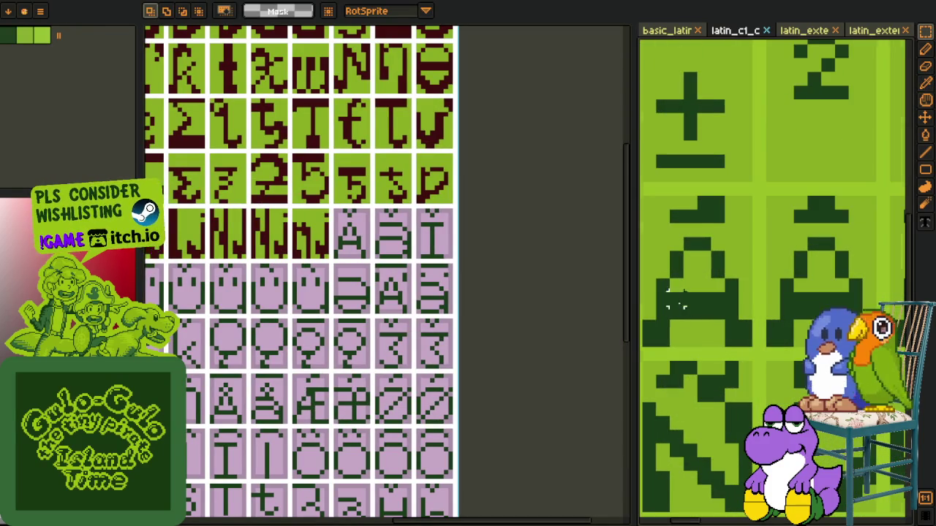
drag(655, 333, 753, 235)
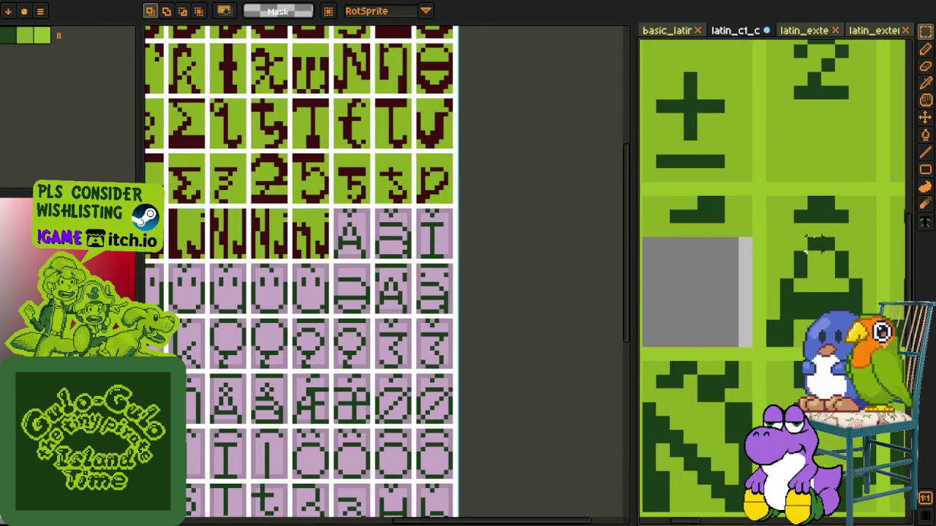
scroll(358, 245, up, 4)
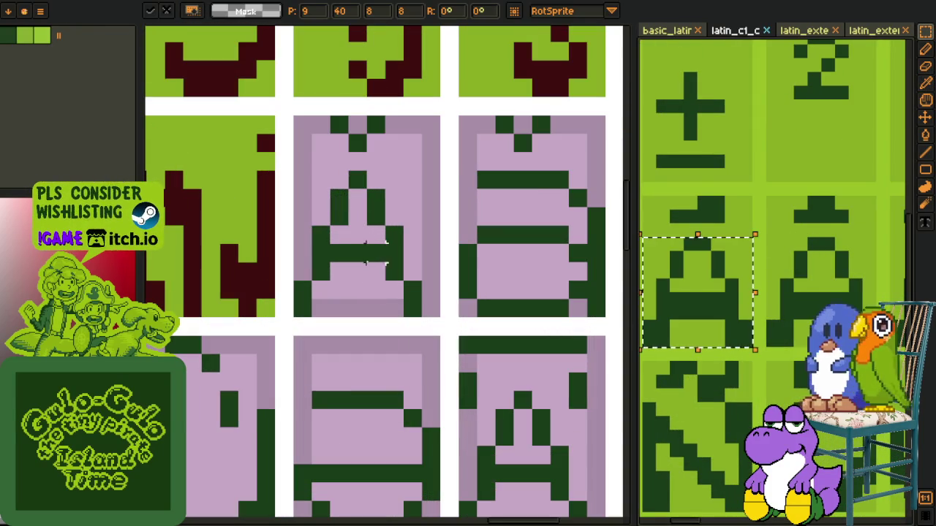
key(ctrl+v)
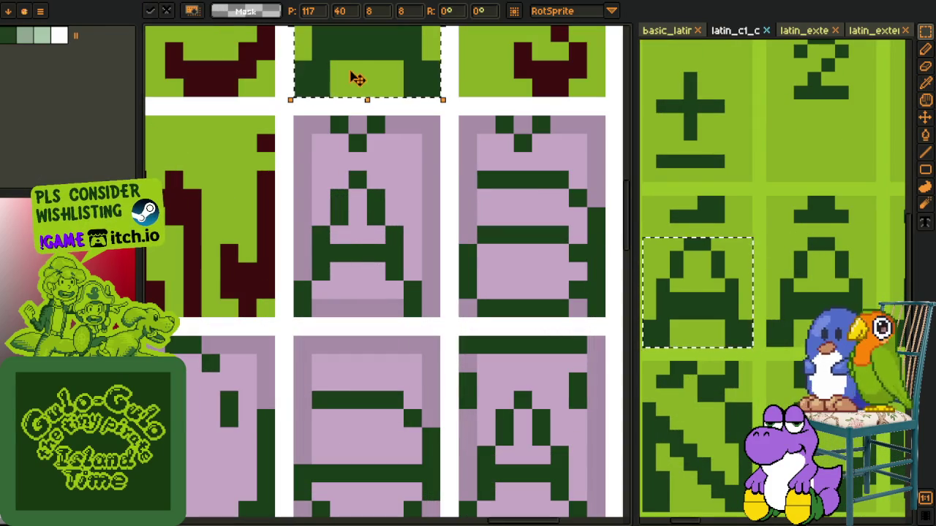
drag(355, 83, 361, 290)
key(ctrl+d)
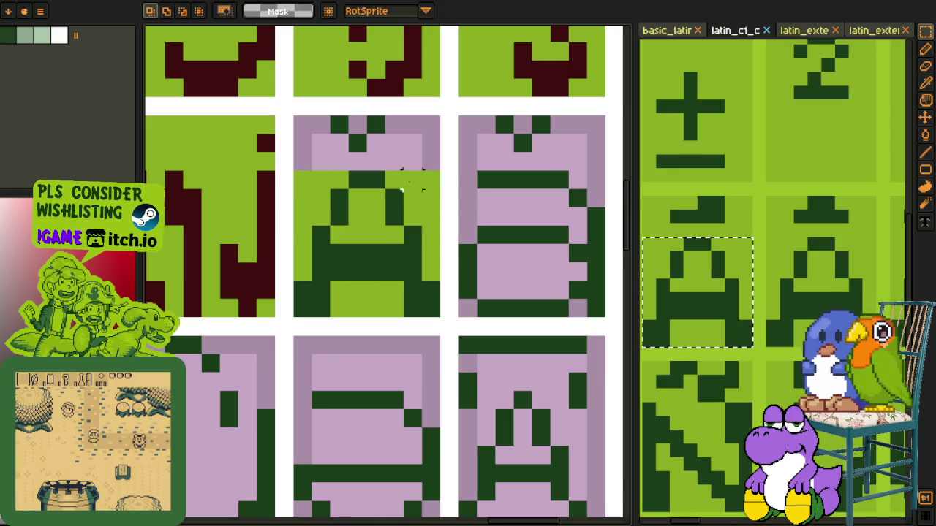
Sample the light green tile colour and fill the Ä tile's pink and mauve top areas green
key(i)
click(378, 174)
key(b)
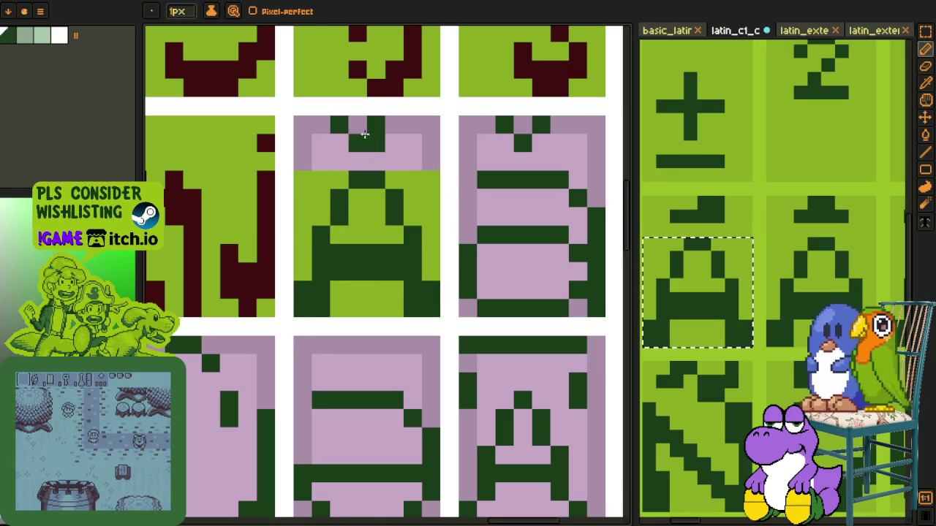
key(o)
click(326, 189)
key(g)
click(317, 156)
click(307, 155)
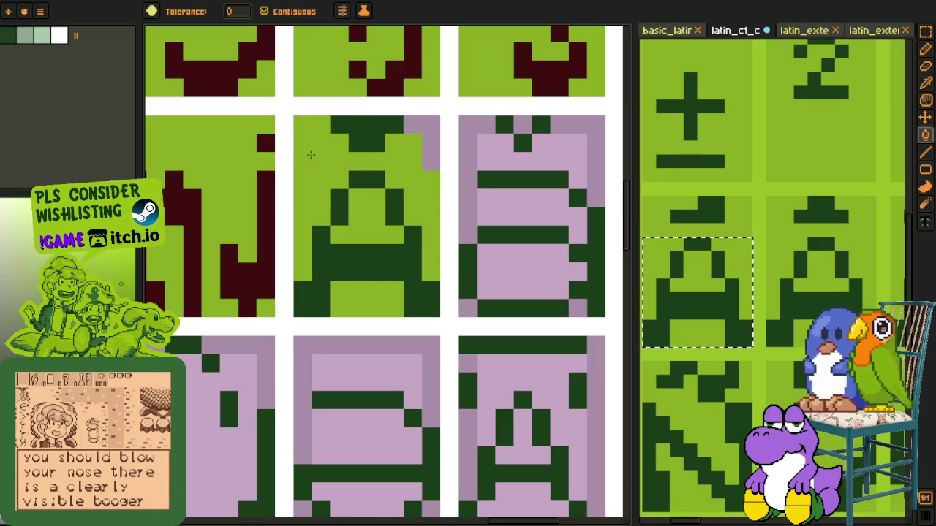
Sample the maroon glyph colour and fill the A letter shape with it
key(o)
click(271, 198)
key(g)
click(341, 255)
click(342, 205)
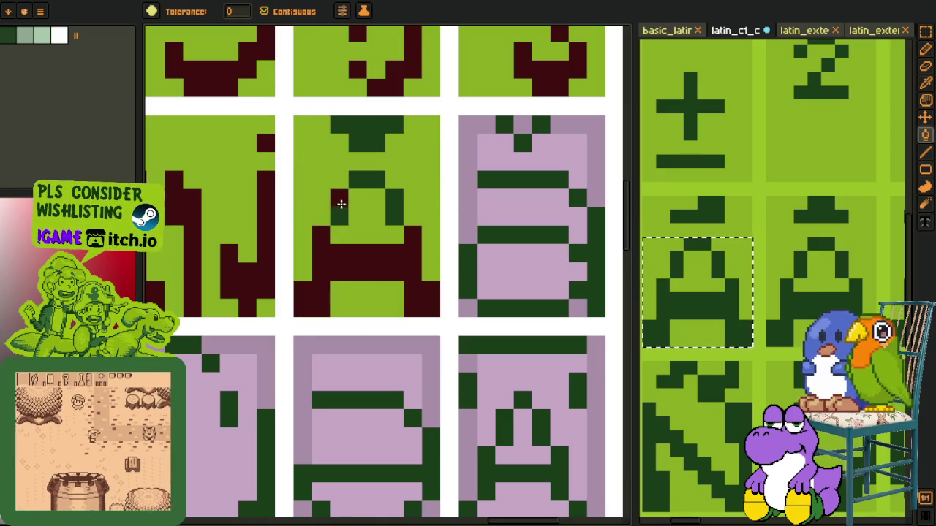
scroll(355, 139, down, 3)
Browse the Latin-1 glyphs and confirm the pasted glyph in place
key(m)
scroll(716, 155, down, 2)
scroll(716, 155, down, 1)
scroll(717, 155, up, 1)
drag(716, 220, 724, 301)
scroll(724, 301, up, 1)
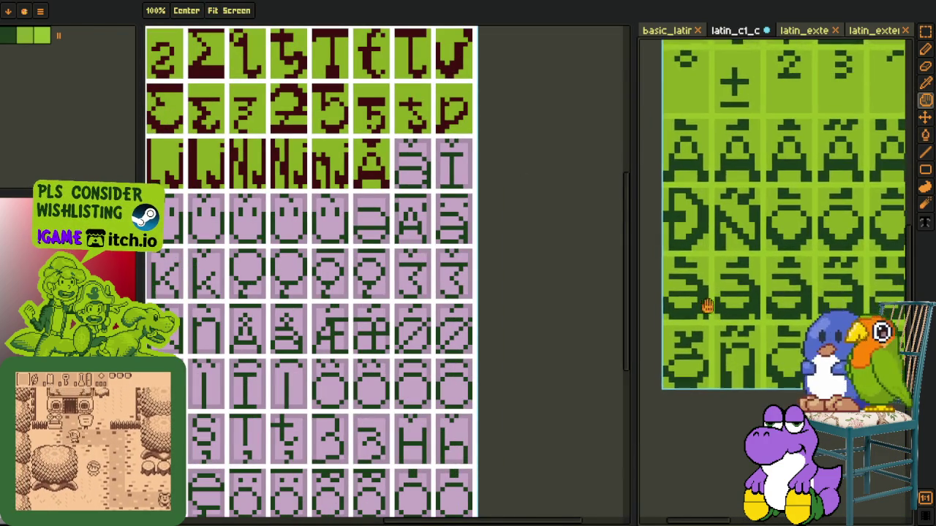
scroll(803, 315, up, 1)
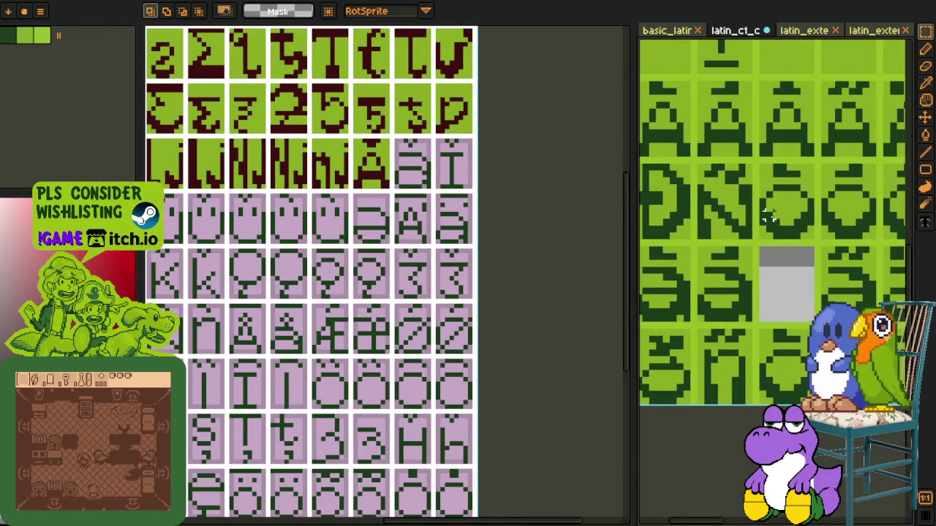
scroll(402, 149, up, 1)
scroll(401, 146, up, 1)
scroll(372, 182, up, 1)
click(358, 285)
click(513, 219)
Select and copy the middle Ï glyph from the Latin-1 sheet
drag(284, 114, 398, 169)
scroll(463, 162, down, 2)
scroll(462, 162, down, 3)
scroll(474, 204, down, 1)
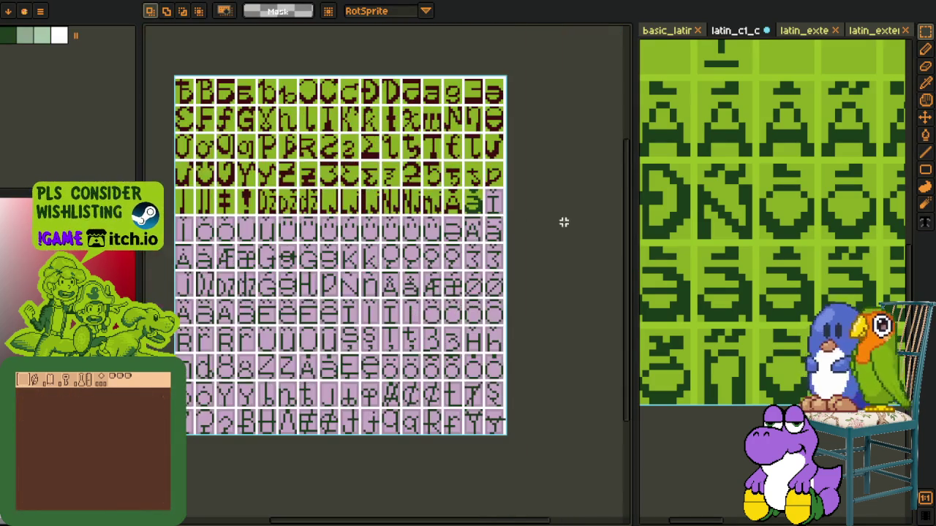
scroll(817, 234, down, 1)
drag(817, 234, 792, 275)
key(r)
scroll(772, 202, up, 1)
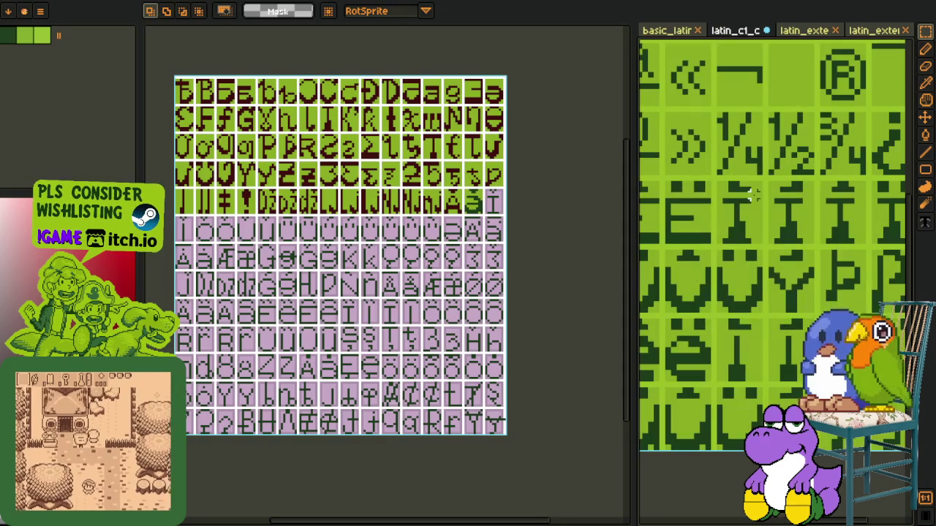
key(space)
mouse_move(752, 194)
mouse_down()
mouse_move(695, 224)
mouse_move(811, 302)
mouse_up()
scroll(792, 225, up, 1)
key(Delete)
key(ctrl+z)
Paste the Ï glyph into the sheet, shift it left into place, and touch up the pixels above
scroll(512, 225, up, 2)
scroll(511, 226, up, 1)
scroll(512, 225, up, 2)
scroll(512, 225, up, 2)
key(ctrl+v)
drag(357, 288, 291, 323)
scroll(493, 249, up, 1)
drag(234, 154, 326, 198)
scroll(521, 193, down, 5)
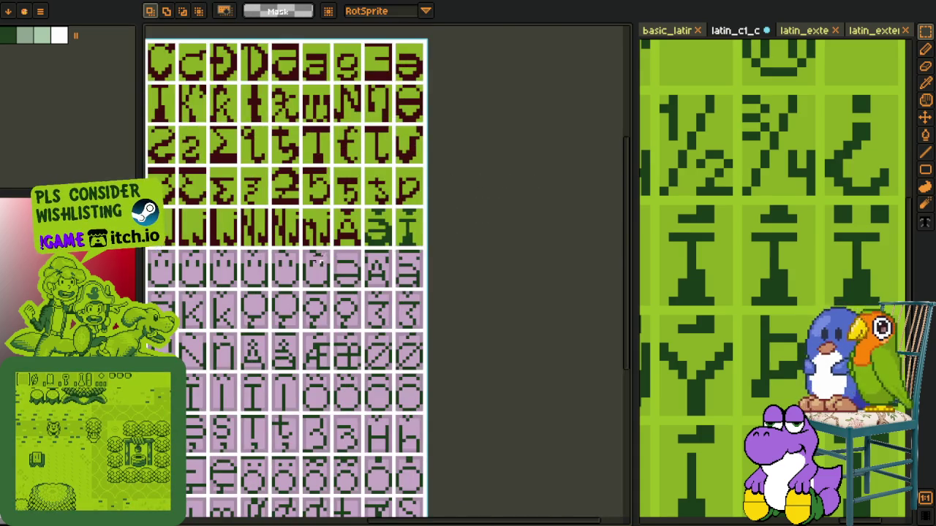
Pick the glyph colour and apply Replace Color to turn the ã glyph dark red
key(z)
click(575, 189)
scroll(575, 189, down, 5)
scroll(541, 209, up, 1)
scroll(463, 212, up, 5)
key(o)
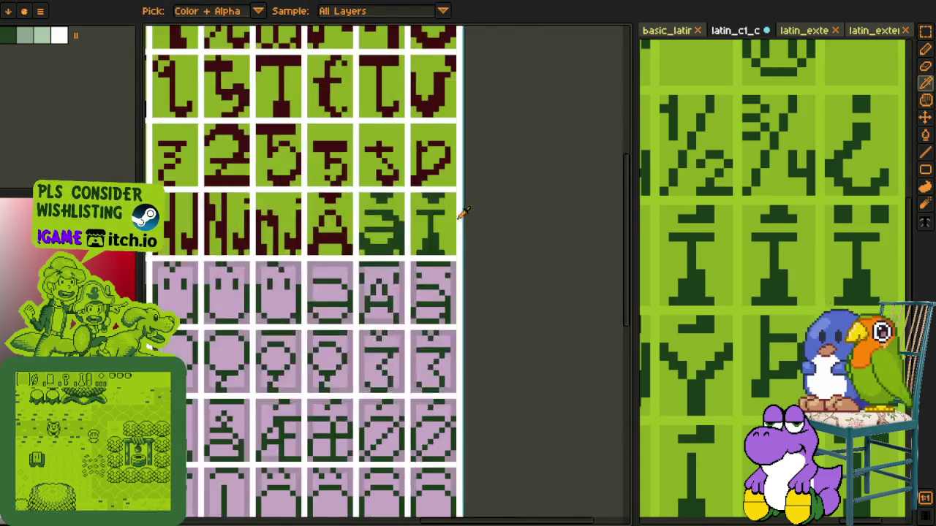
key(shift+r)
click(375, 411)
scroll(534, 277, down, 3)
scroll(522, 297, down, 2)
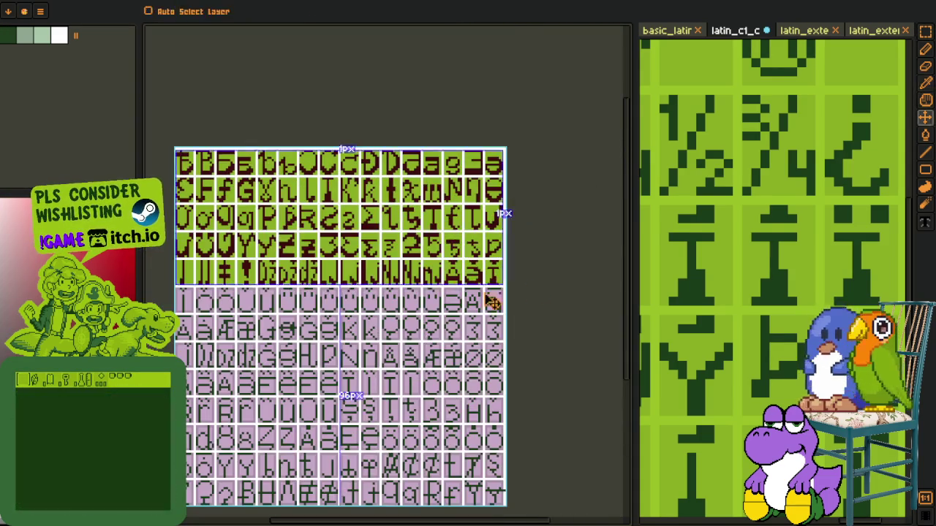
drag(385, 300, 406, 252)
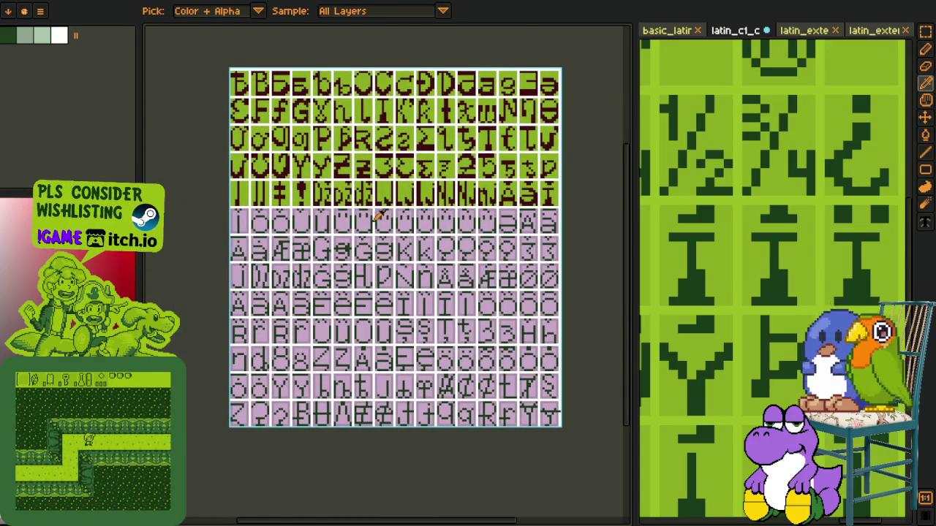
scroll(381, 219, up, 4)
Select the row of lilac tiles and browse the other sheet's rows to locate Ì
key(m)
drag(286, 184, 575, 251)
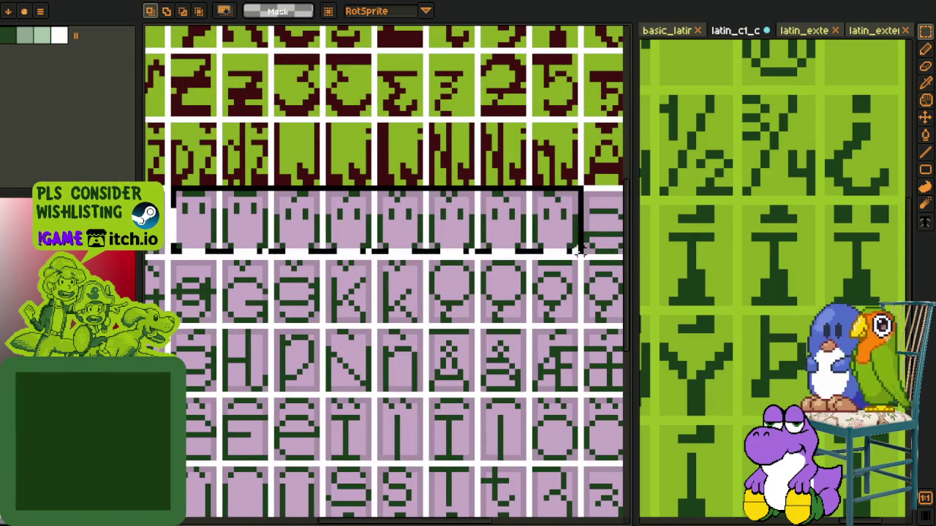
scroll(399, 352, down, 4)
drag(390, 389, 414, 301)
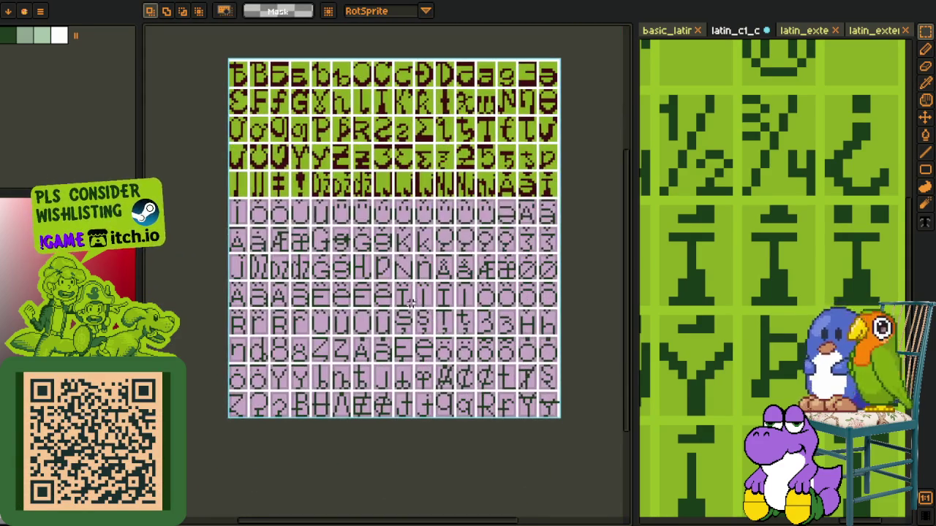
drag(342, 237, 331, 302)
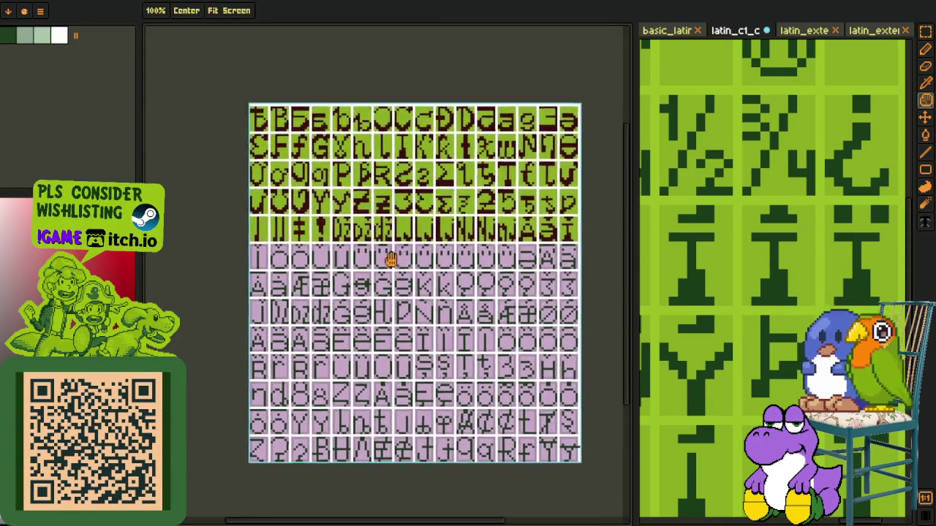
scroll(763, 211, down, 2)
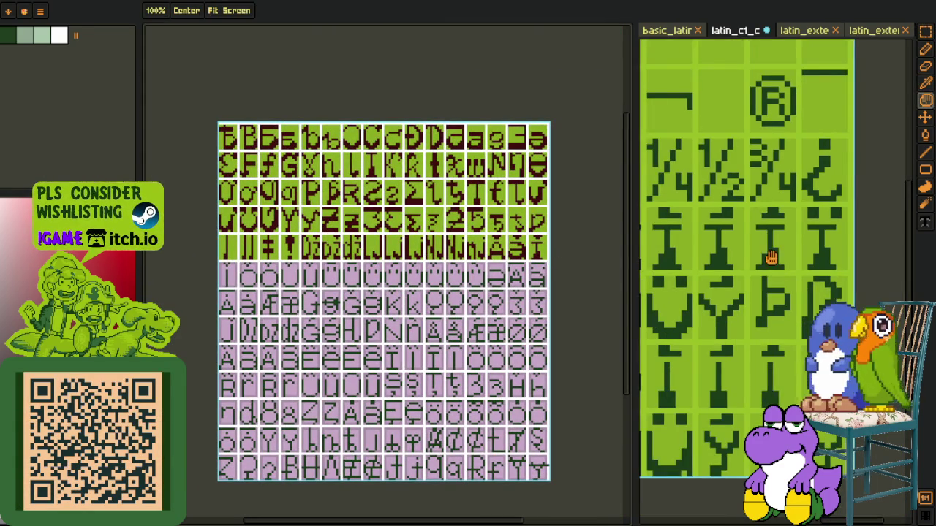
drag(772, 256, 695, 268)
scroll(817, 263, up, 1)
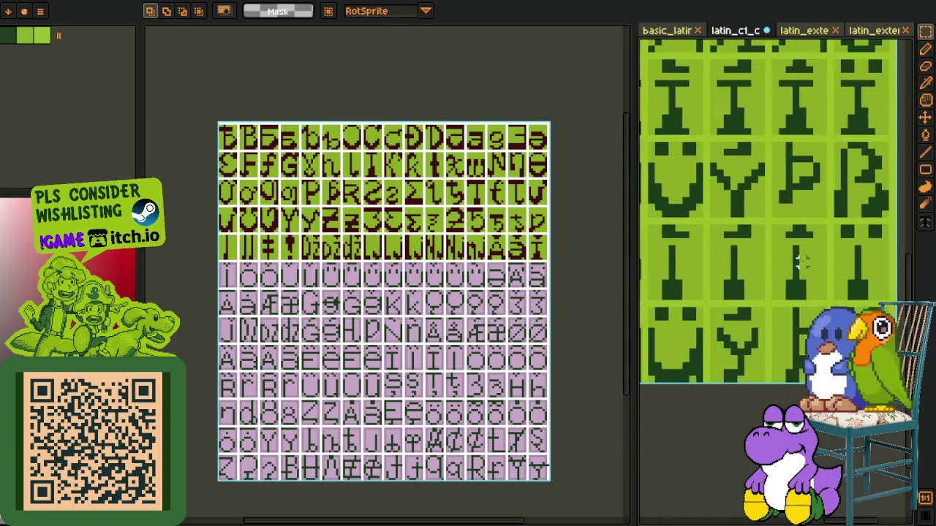
scroll(817, 264, up, 2)
Copy the Ì cell from the other sheet and paste it onto the first lilac tile
drag(752, 193, 859, 343)
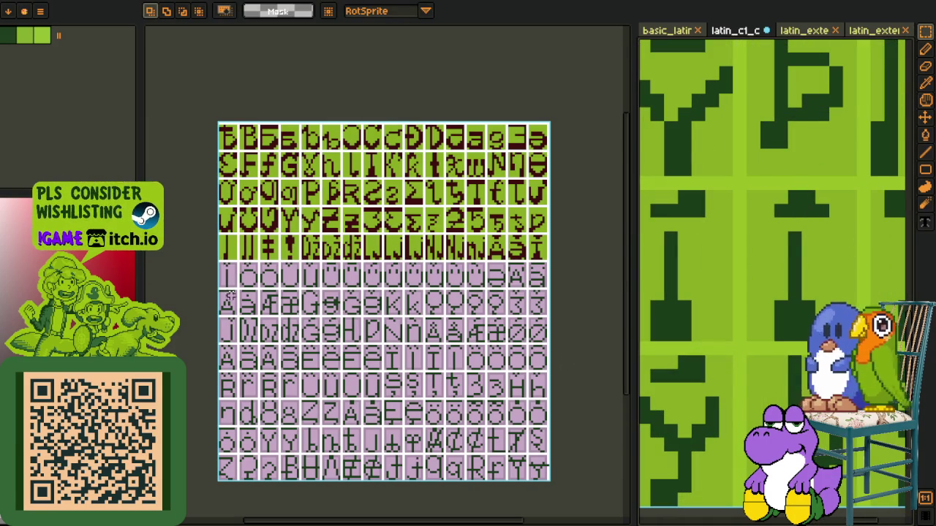
scroll(314, 303, up, 3)
scroll(358, 294, up, 2)
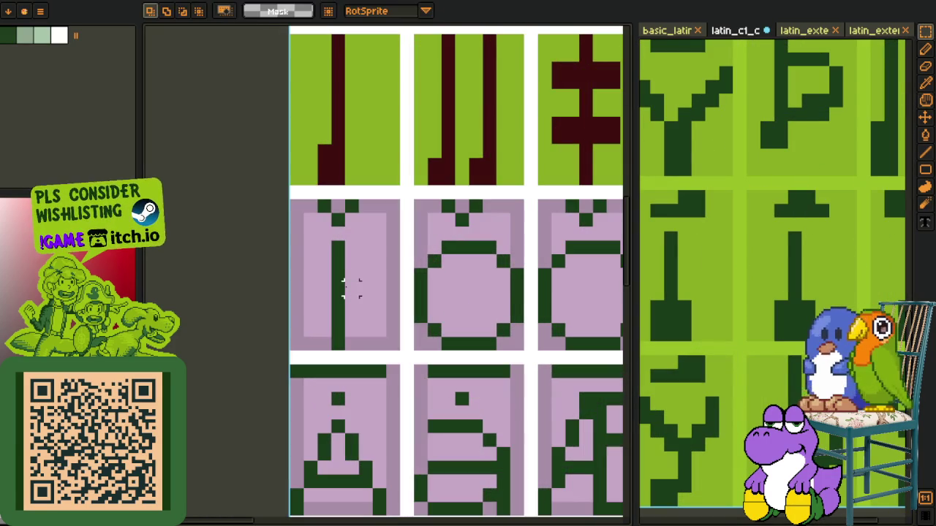
key(ctrl+v)
drag(368, 307, 341, 302)
key(Return)
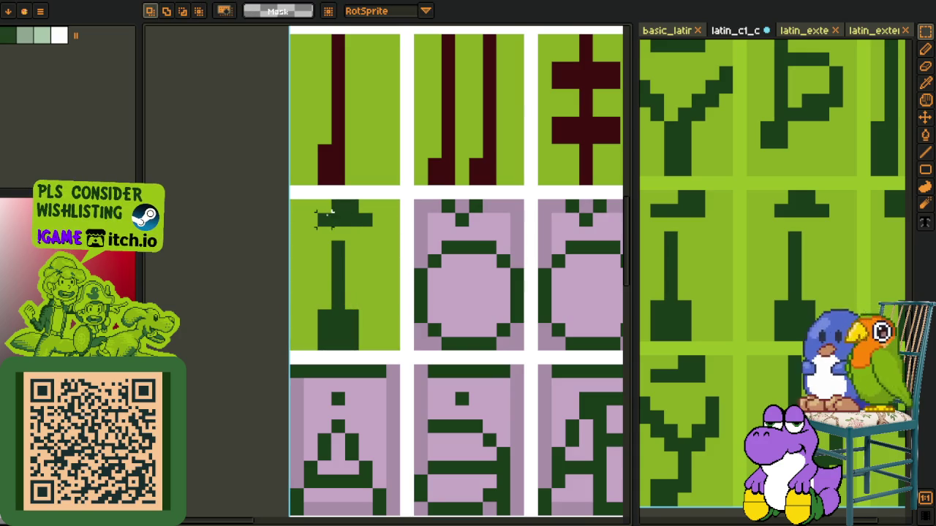
scroll(454, 241, down, 3)
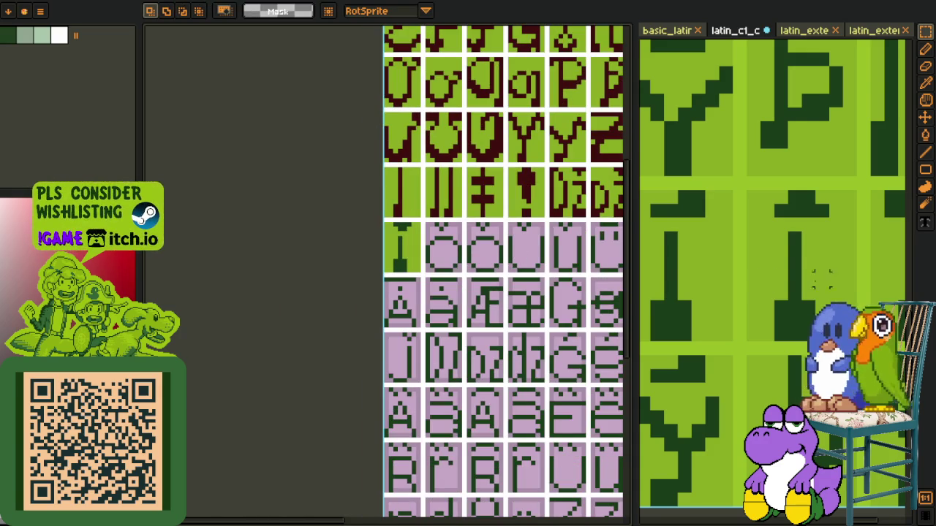
scroll(766, 278, down, 5)
key(p)
drag(746, 247, 771, 256)
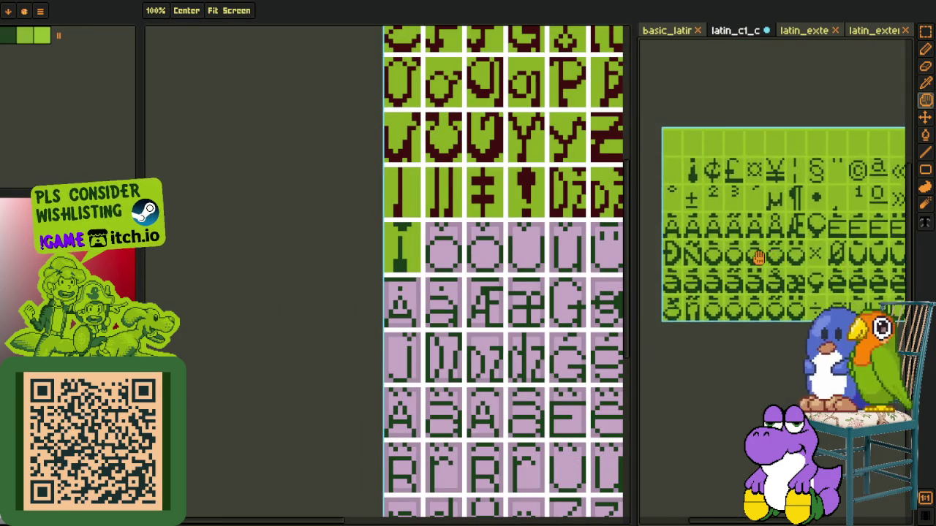
Select the rounded green O-like glyph cell on the Latin-1 sheet
scroll(771, 256, up, 4)
scroll(671, 240, up, 3)
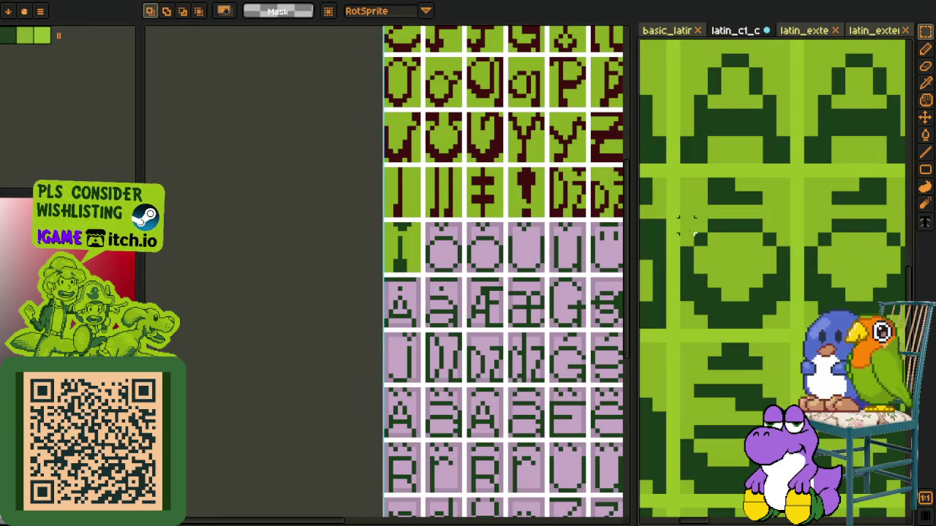
mouse_move(687, 196)
mouse_down()
mouse_move(804, 319)
mouse_move(678, 177)
mouse_up()
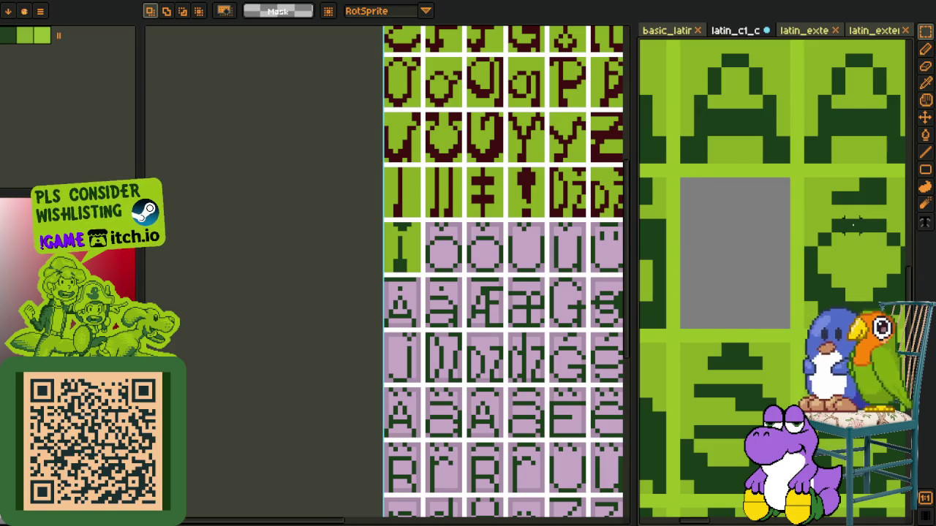
Paste the O glyph into the second lilac tile after the Ì
scroll(459, 348, up, 2)
scroll(439, 317, up, 2)
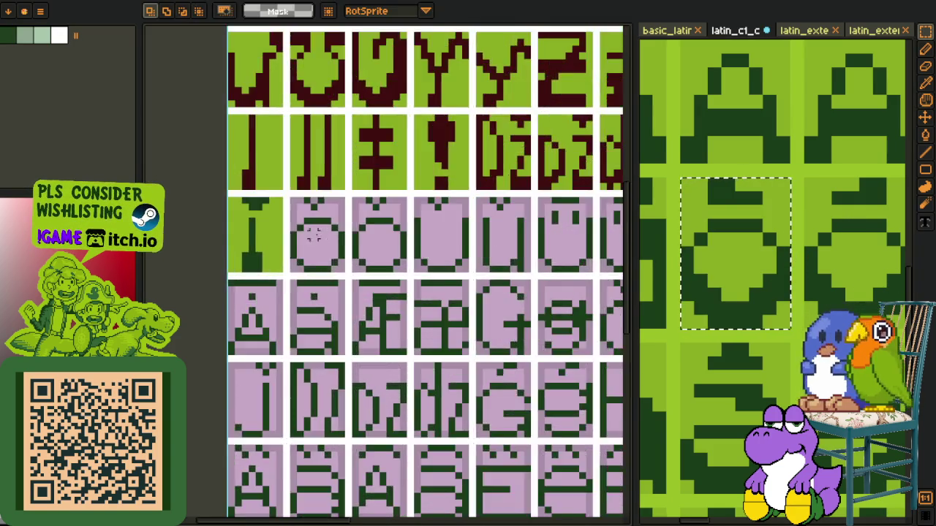
scroll(365, 292, up, 3)
key(ctrl+v)
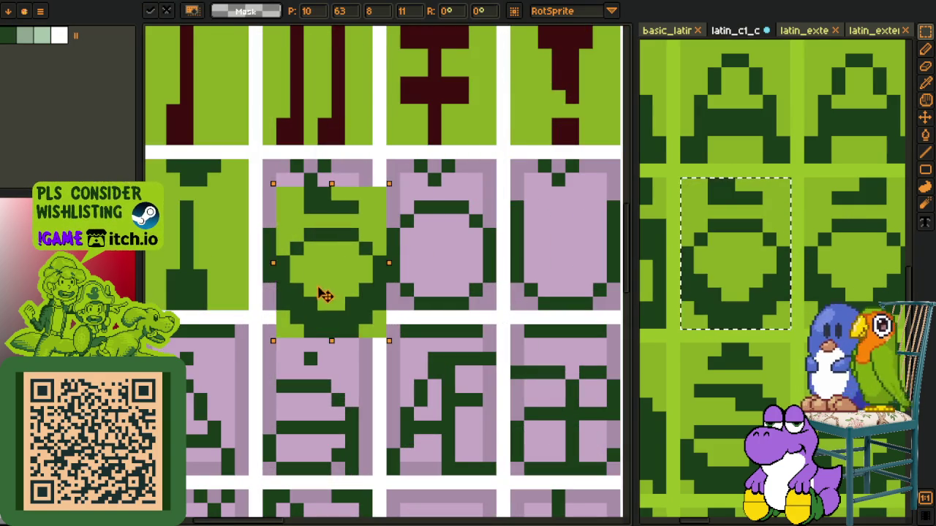
drag(442, 105, 317, 269)
key(Return)
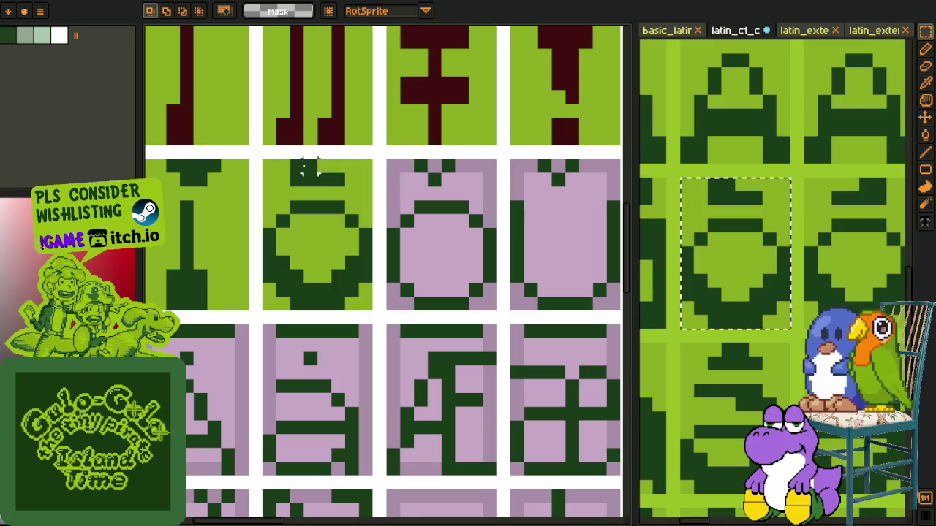
key(p)
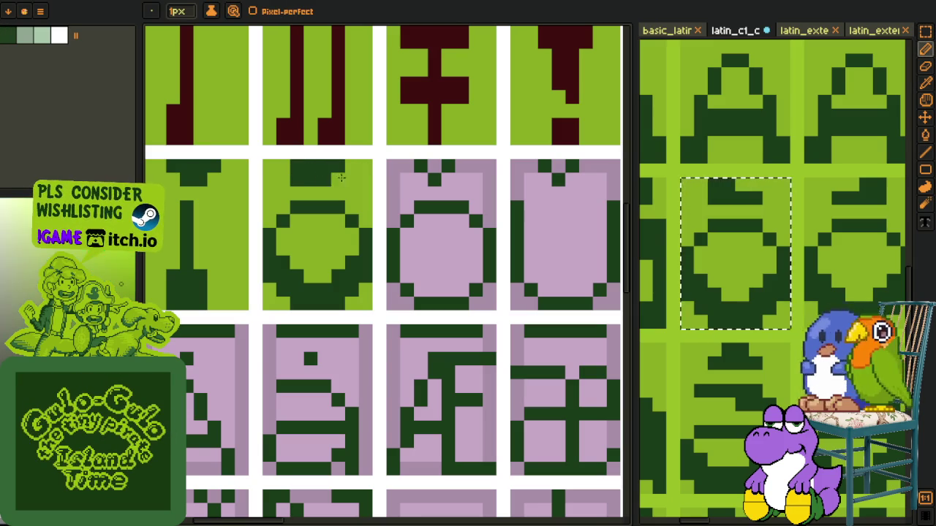
Undo twice, then redo to restore the pasted green O glyphs, and reveal more glyph columns
key(ctrl+z)
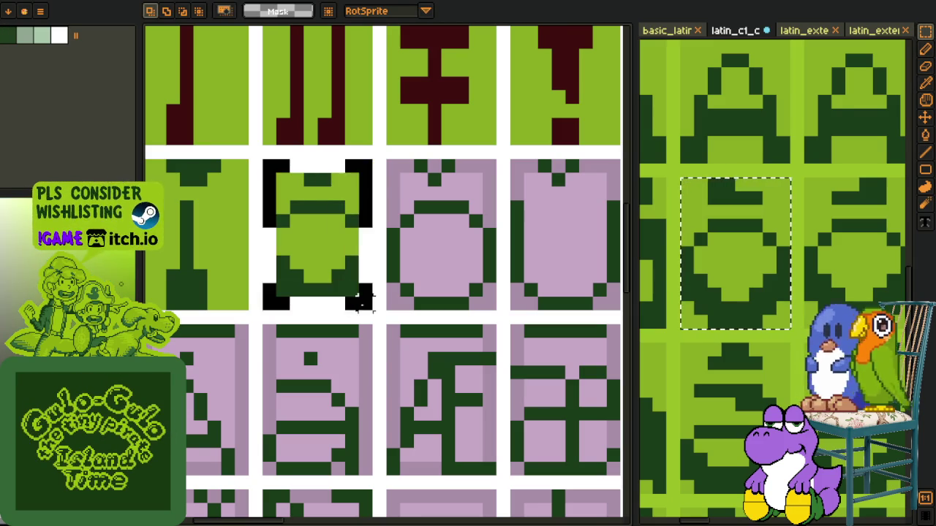
key(ctrl+z)
key(ctrl+y)
key(ctrl+y)
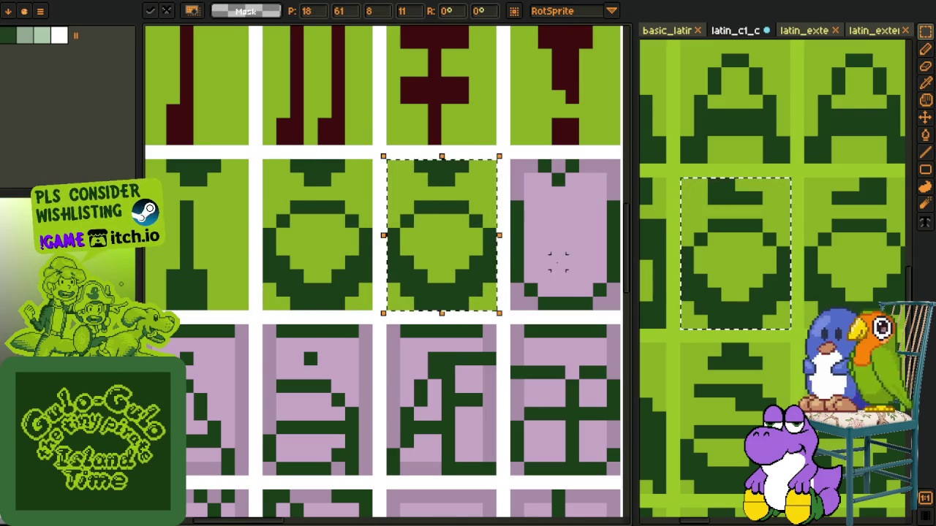
scroll(541, 264, down, 3)
drag(549, 282, 397, 293)
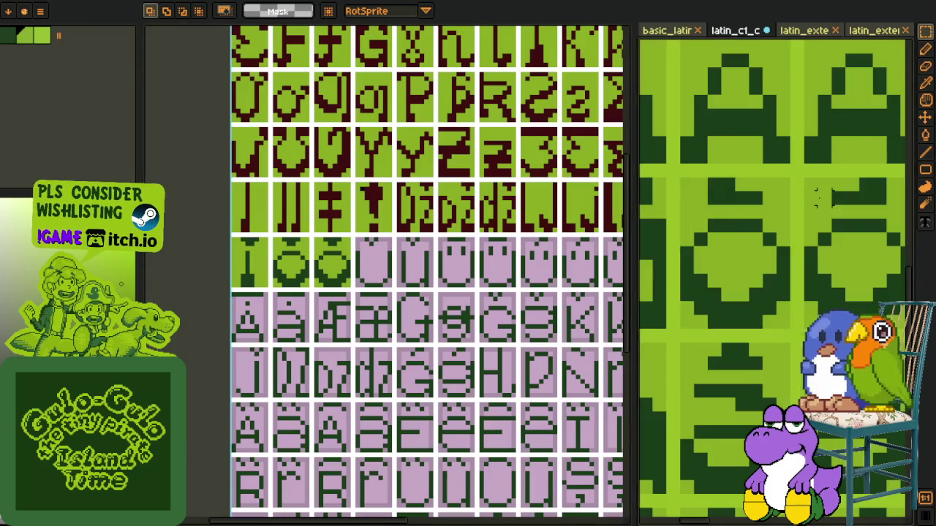
Paste the copied V-shaped U glyph into the next lilac tile after the O glyphs
scroll(798, 236, down, 3)
scroll(798, 236, up, 3)
key(h)
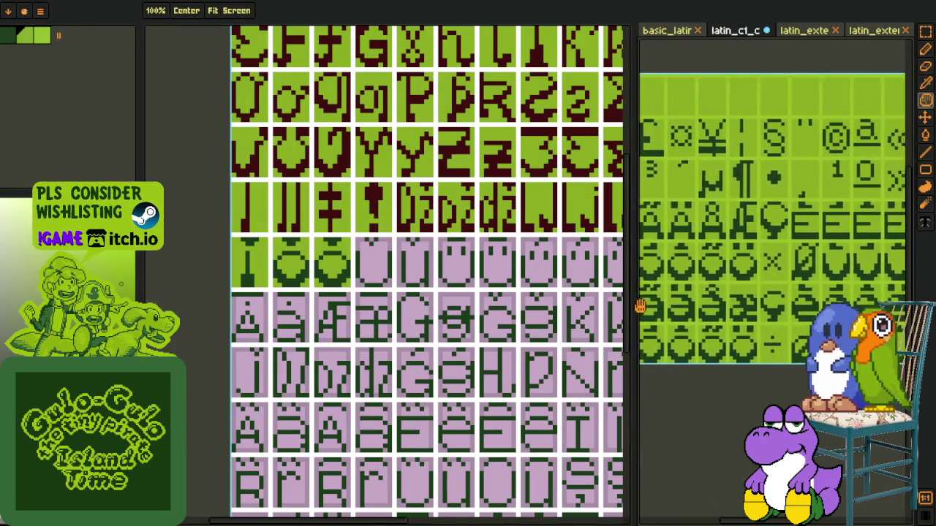
drag(899, 278, 781, 270)
key(m)
scroll(752, 242, up, 1)
scroll(750, 237, up, 2)
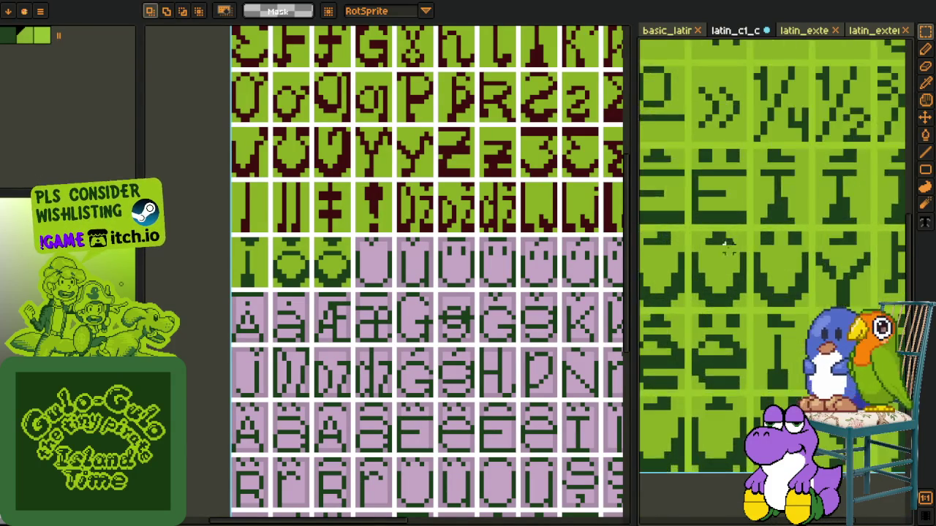
scroll(747, 234, up, 1)
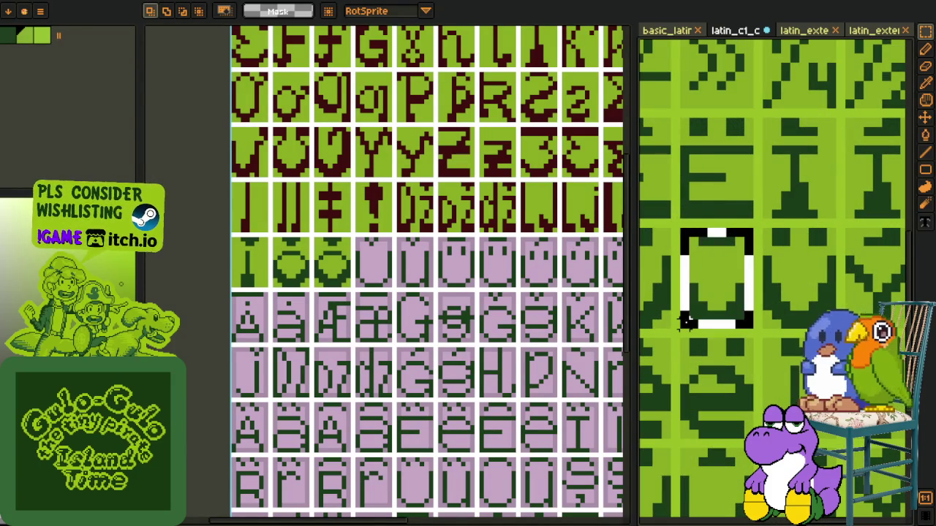
key(h)
scroll(335, 256, up, 1)
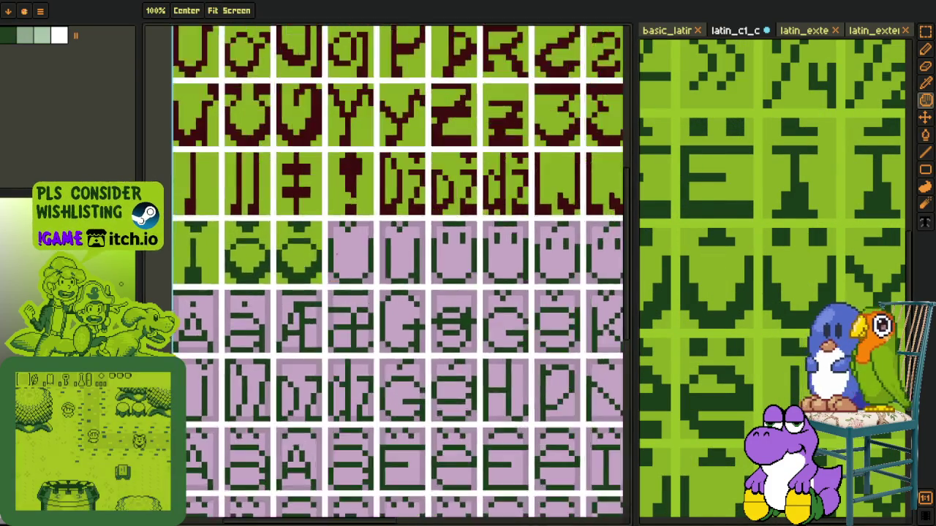
scroll(334, 256, up, 2)
key(m)
key(ctrl+v)
drag(369, 110, 376, 313)
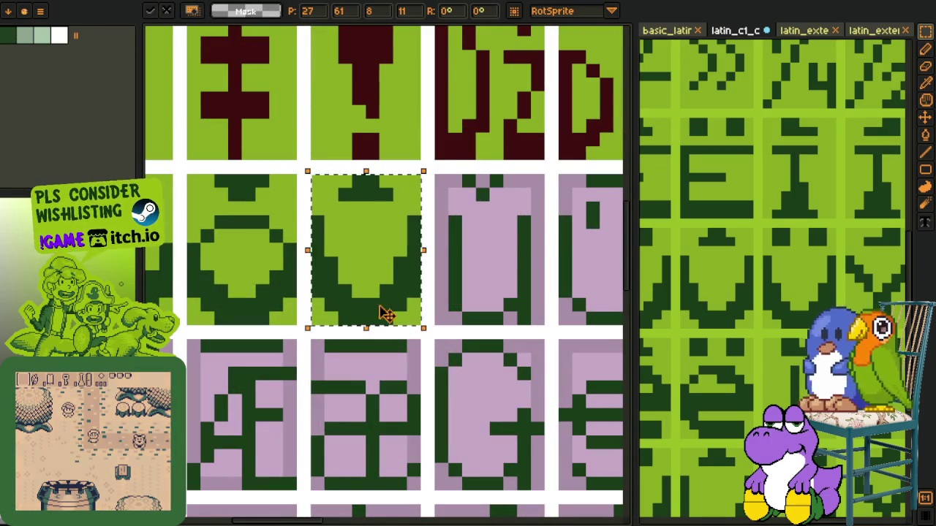
key(Return)
Paste a second copy of the U glyph into the following lilac tile
scroll(766, 310, down, 3)
key(h)
scroll(765, 310, up, 2)
key(m)
scroll(765, 310, up, 1)
scroll(765, 311, up, 1)
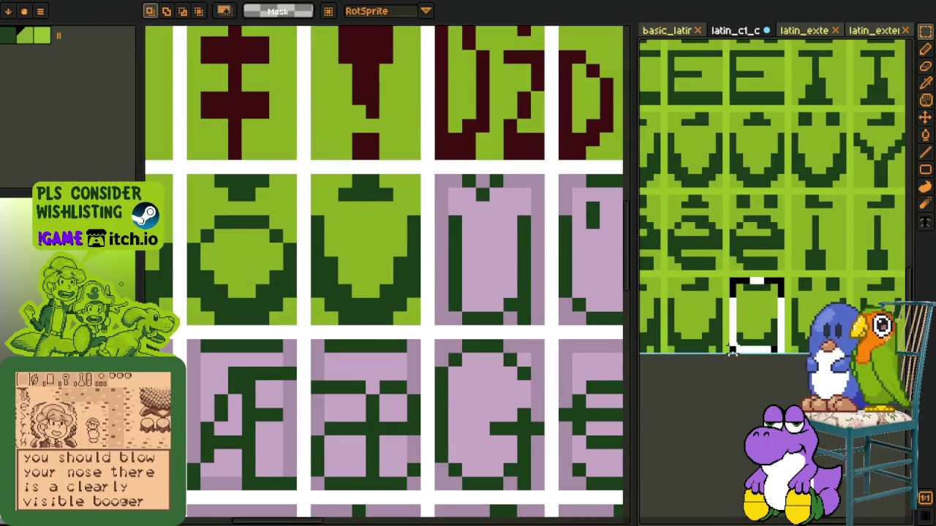
key(h)
drag(516, 273, 465, 259)
key(m)
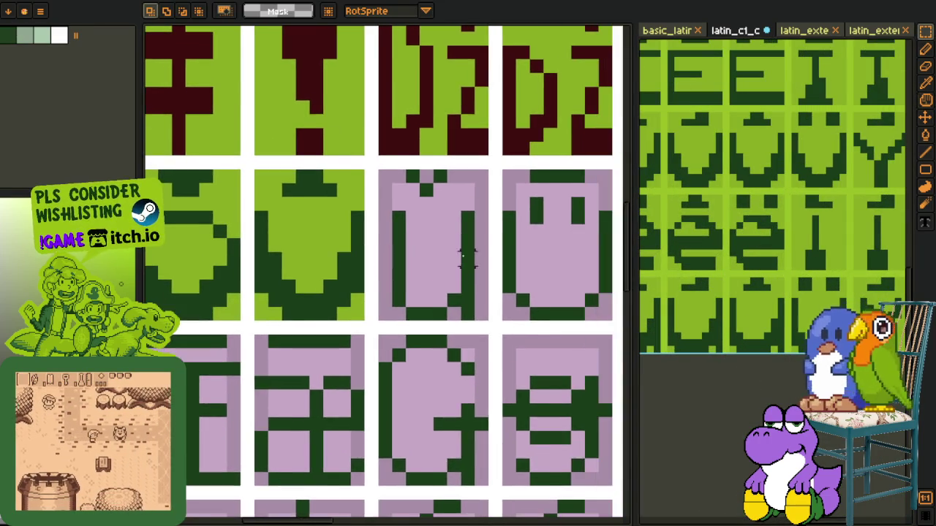
scroll(465, 259, up, 2)
key(ctrl+v)
drag(444, 305, 487, 265)
key(Return)
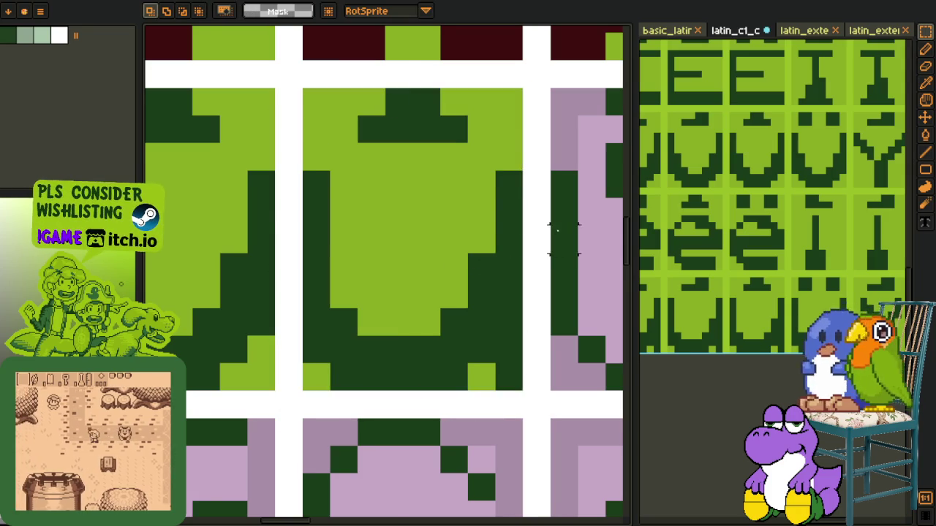
Zoom out until the whole glyph sheet is visible
scroll(563, 239, down, 2)
drag(521, 176, 296, 170)
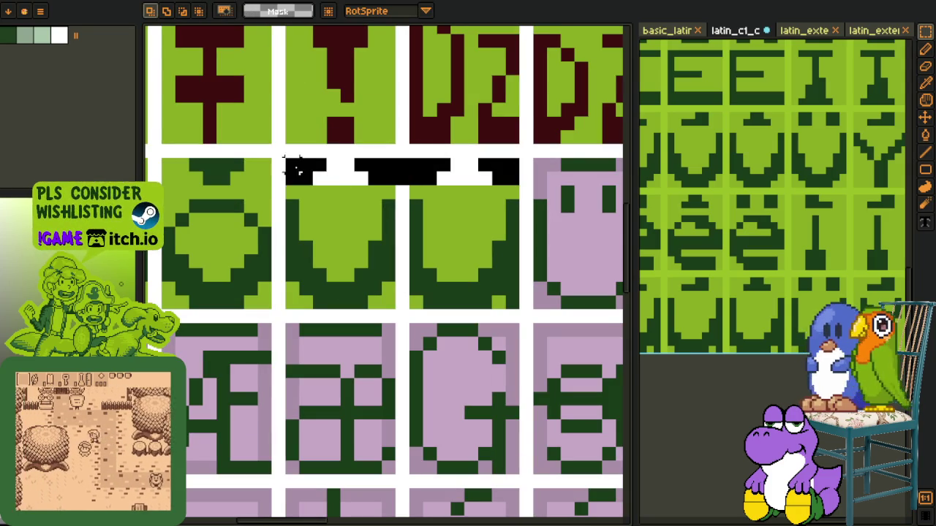
scroll(344, 261, down, 3)
scroll(460, 256, down, 1)
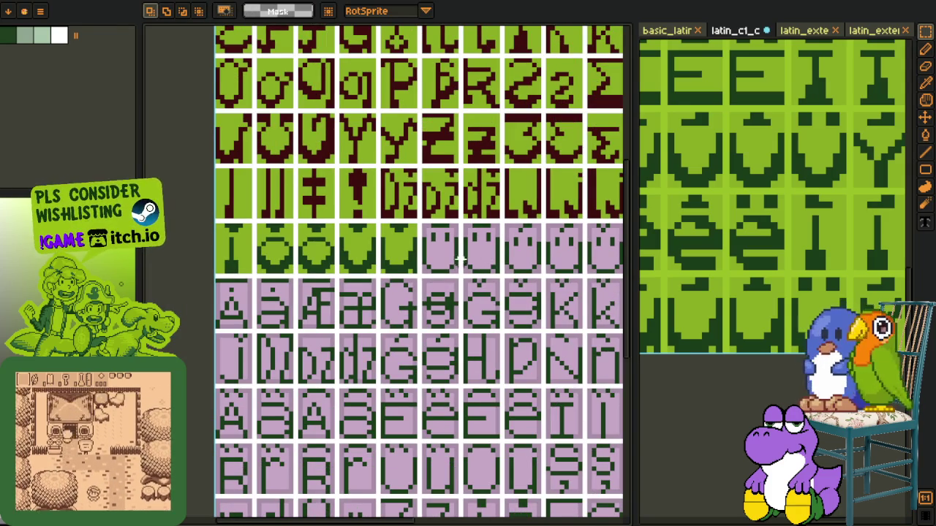
scroll(432, 257, down, 1)
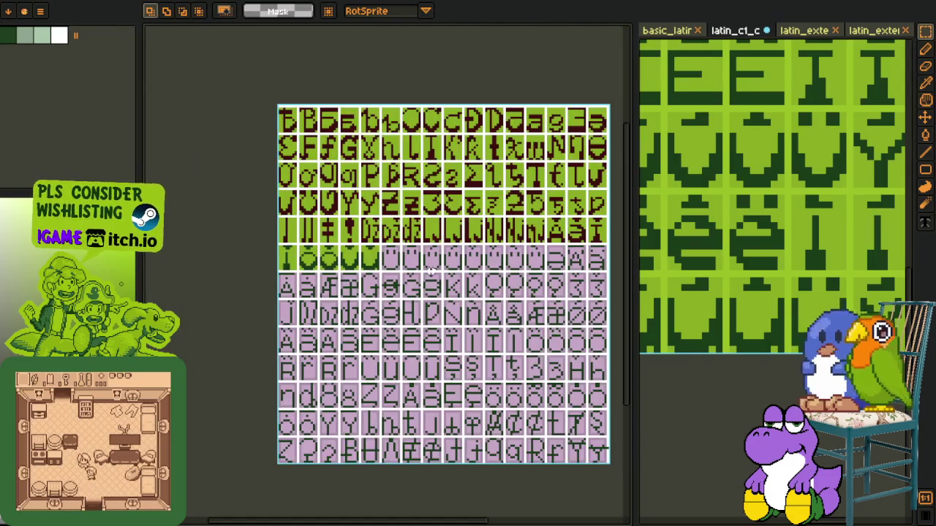
Switch to the symbols glyph sheet and select its bottom-left cells
drag(471, 301, 426, 292)
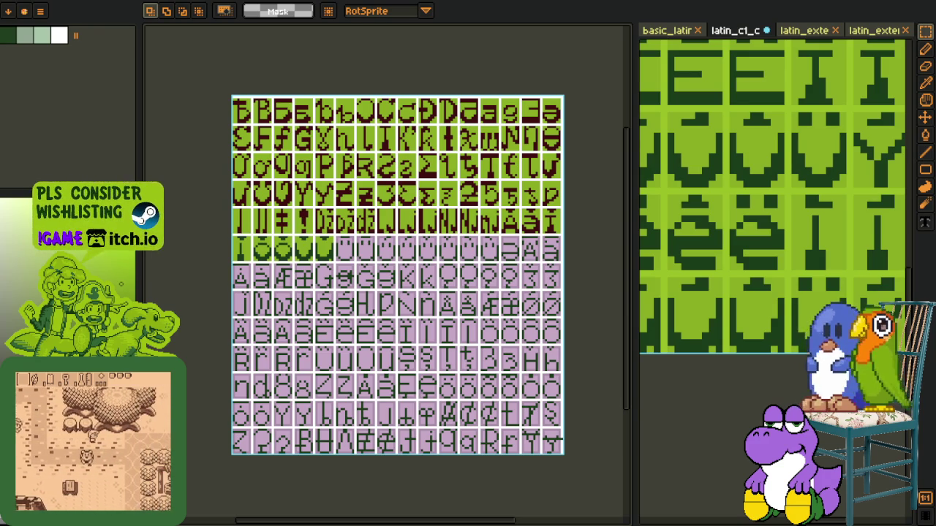
key(ctrl+Tab)
scroll(371, 314, up, 1)
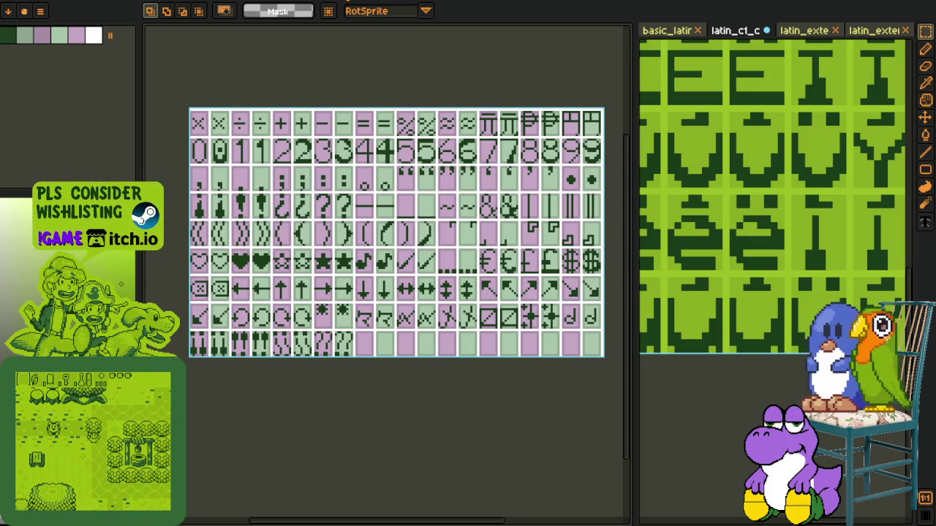
scroll(191, 356, up, 1)
scroll(190, 357, up, 1)
drag(188, 301, 362, 367)
scroll(384, 274, down, 1)
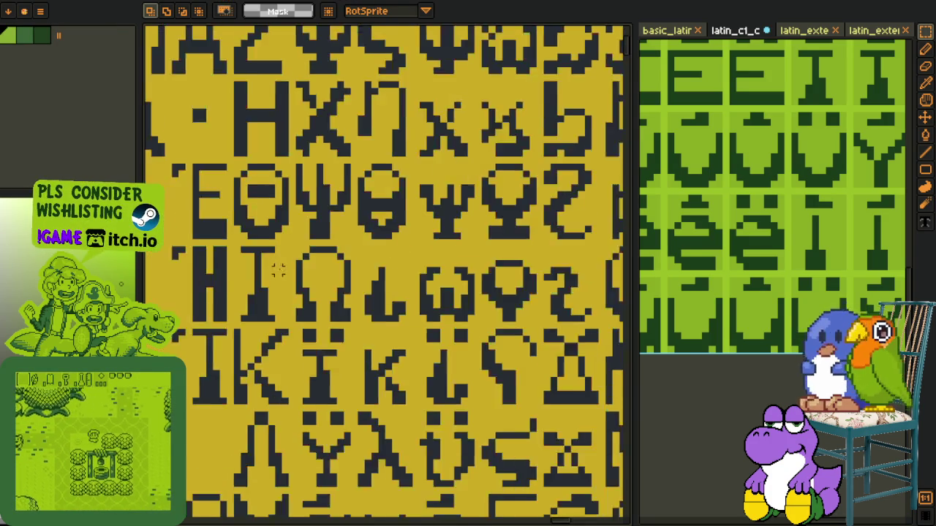
scroll(384, 274, down, 1)
Glance at the Latin sheet, then return to the symbols sheet and pan across it
key(ctrl+Tab)
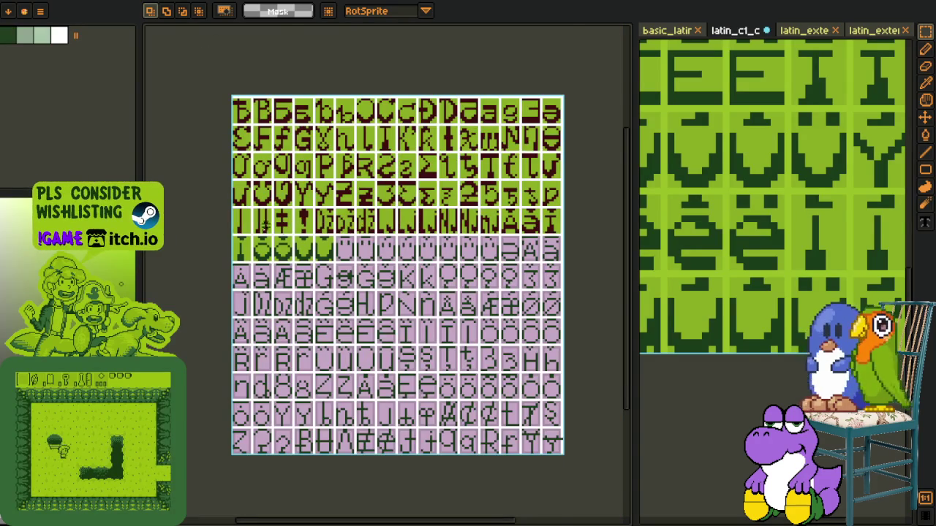
scroll(231, 192, up, 2)
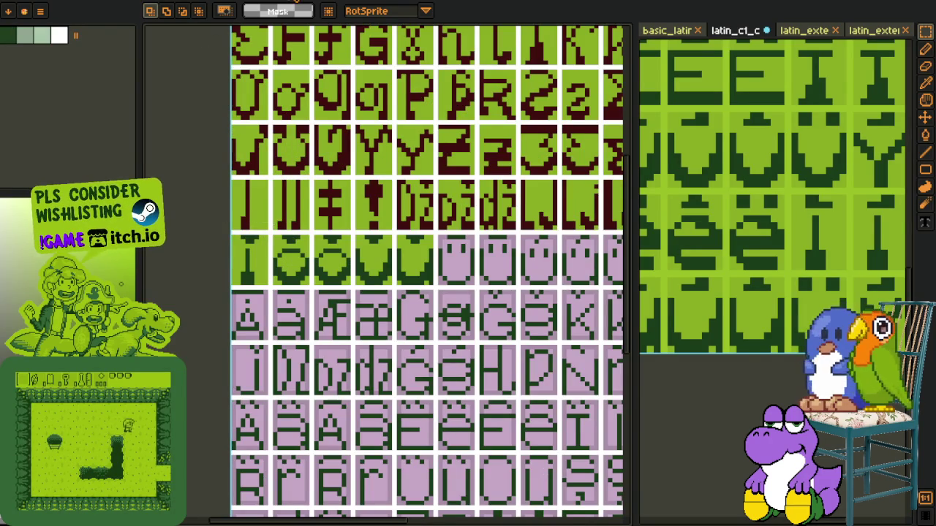
key(ctrl+Tab)
key(o)
key(h)
drag(242, 404, 292, 447)
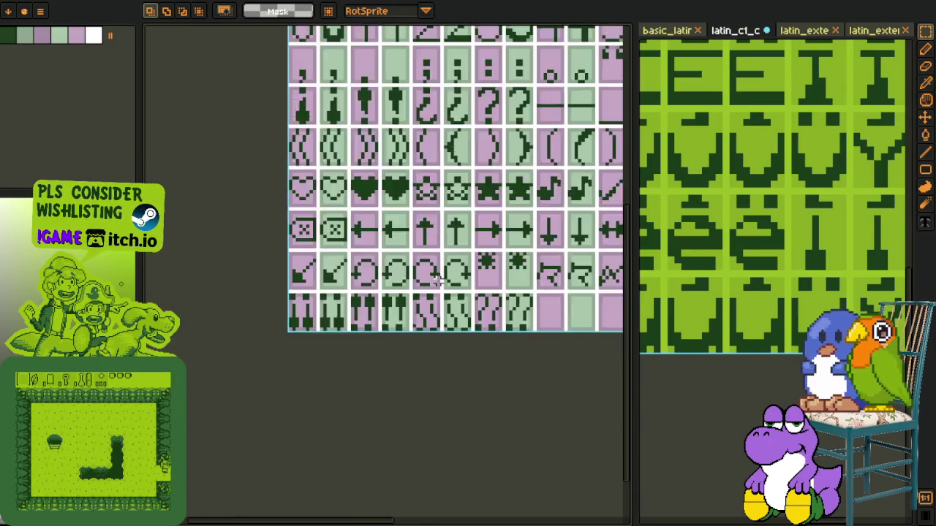
scroll(498, 276, down, 2)
scroll(498, 276, up, 1)
drag(499, 277, 336, 297)
Drag the panel divider right to widen the canvas area
key(r)
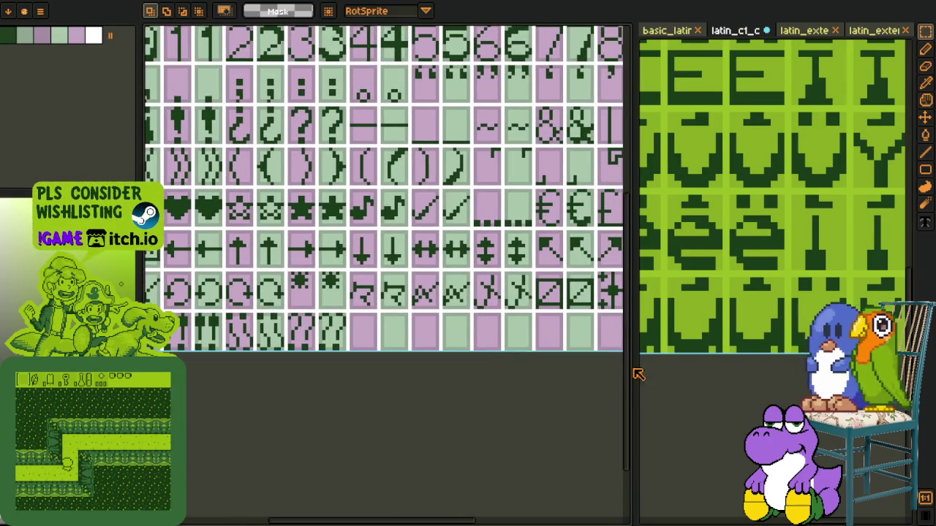
drag(633, 381, 780, 381)
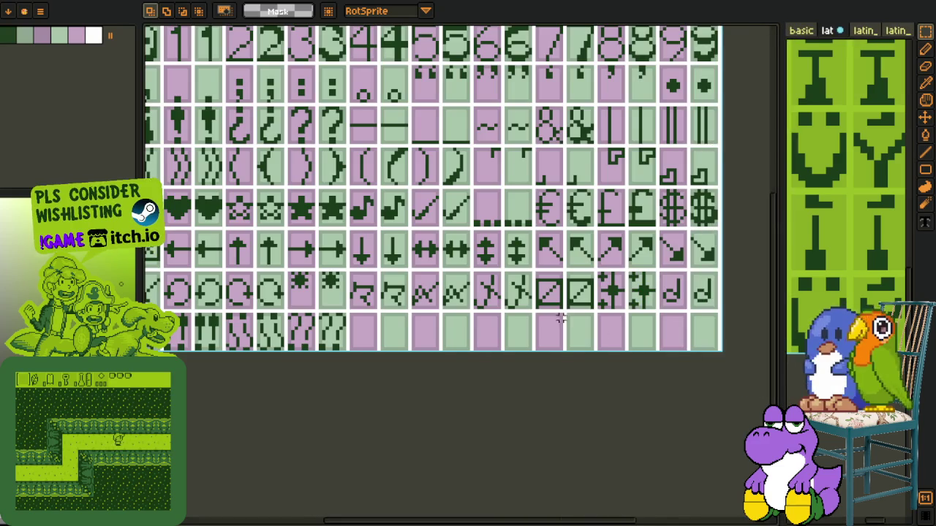
scroll(545, 286, down, 2)
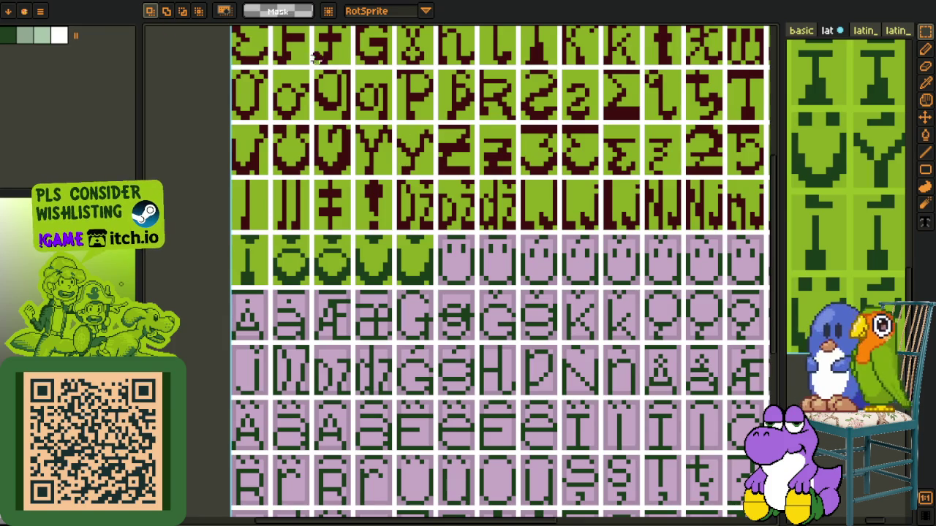
Pan the yellow reference font sheet to its accented û rows
key(i)
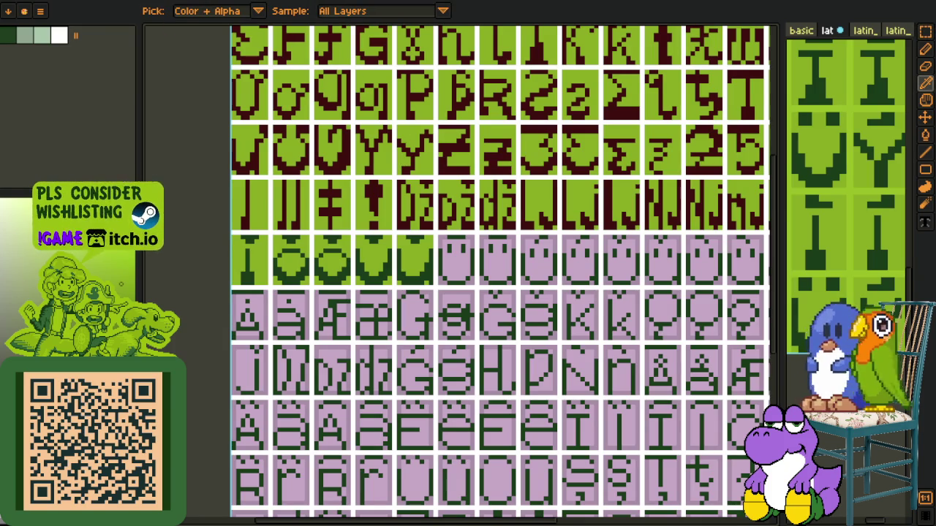
key(m)
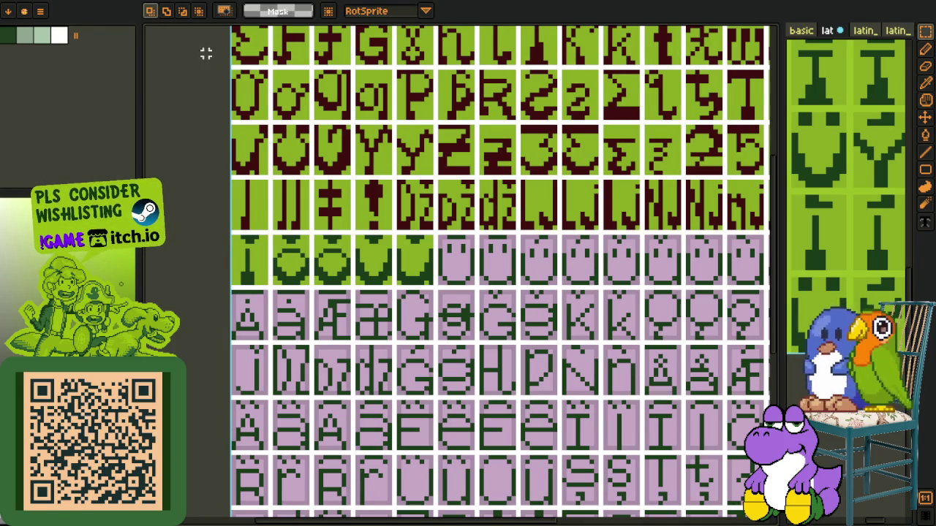
scroll(459, 254, down, 3)
scroll(459, 254, down, 3)
key(h)
scroll(459, 254, down, 2)
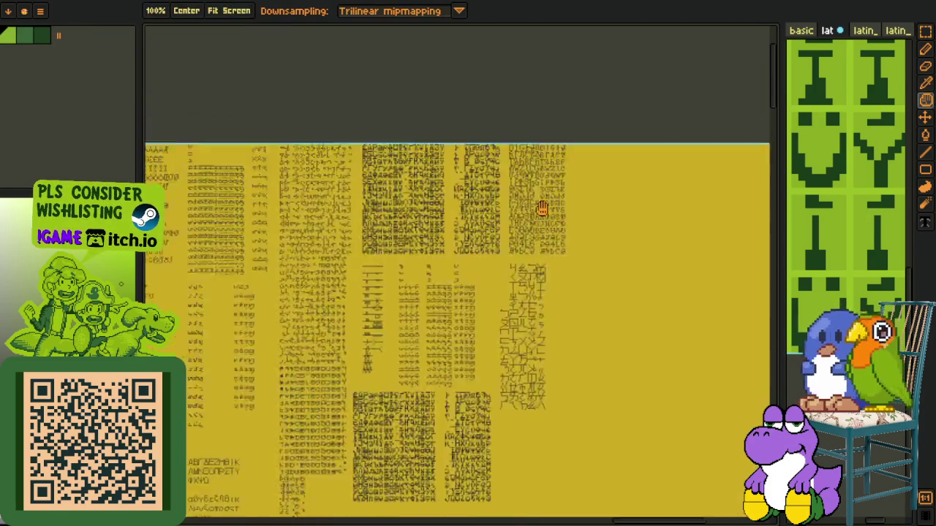
scroll(459, 254, up, 3)
scroll(459, 254, up, 3)
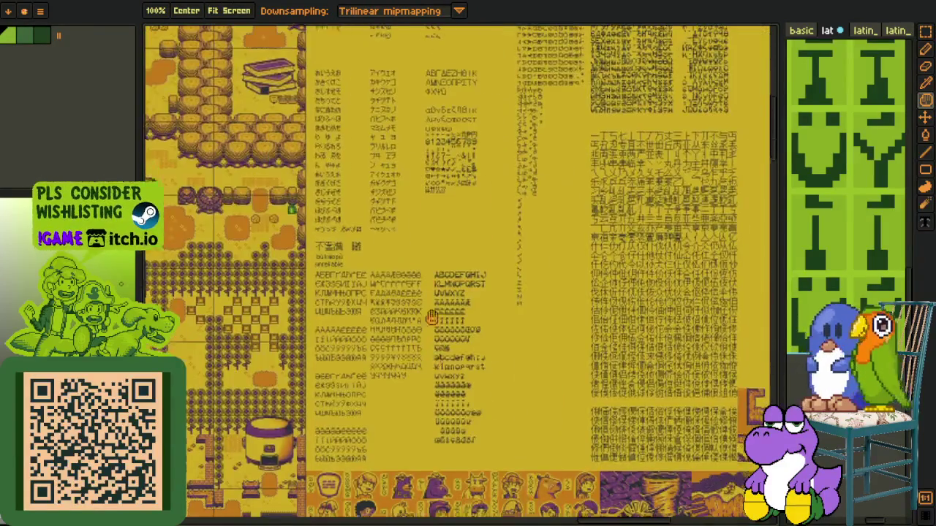
scroll(429, 254, up, 3)
key(h)
drag(429, 253, 398, 179)
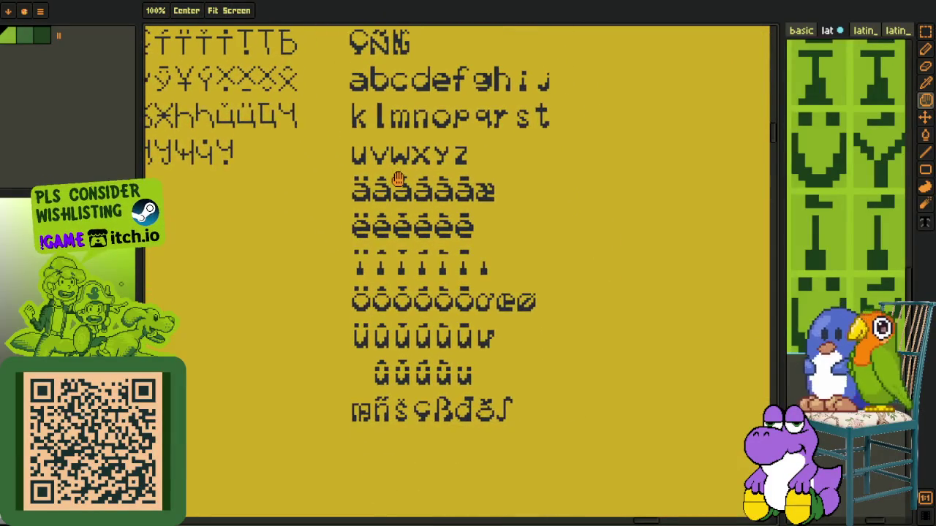
drag(398, 243, 391, 199)
scroll(355, 299, up, 3)
scroll(355, 300, up, 2)
key(h)
mouse_move(351, 296)
mouse_down()
mouse_move(353, 334)
mouse_move(371, 362)
mouse_up()
scroll(338, 333, down, 2)
scroll(371, 362, down, 3)
drag(397, 223, 397, 499)
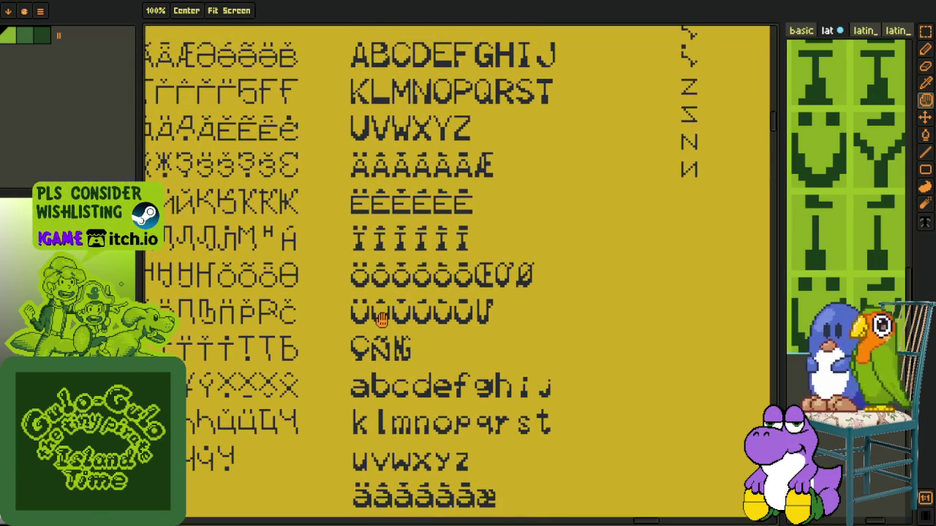
drag(381, 319, 352, 232)
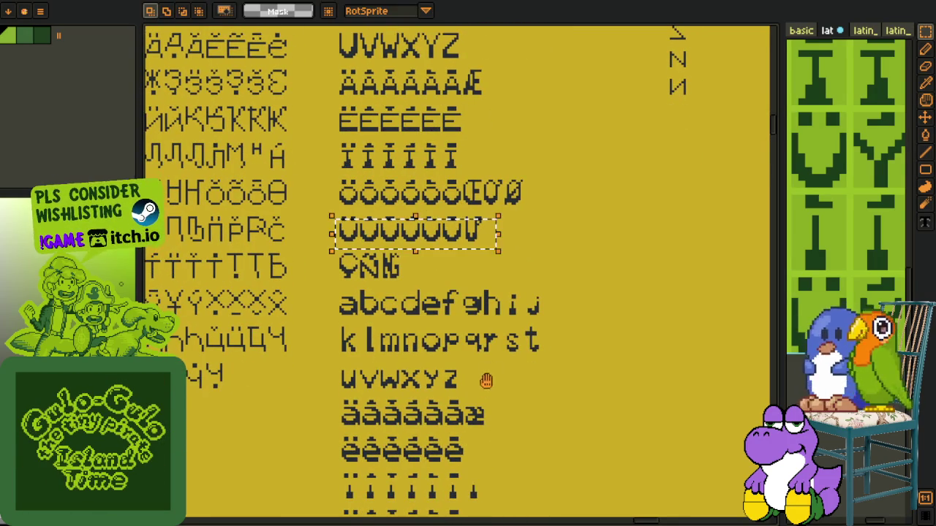
scroll(489, 367, down, 5)
scroll(439, 343, down, 3)
scroll(355, 312, up, 2)
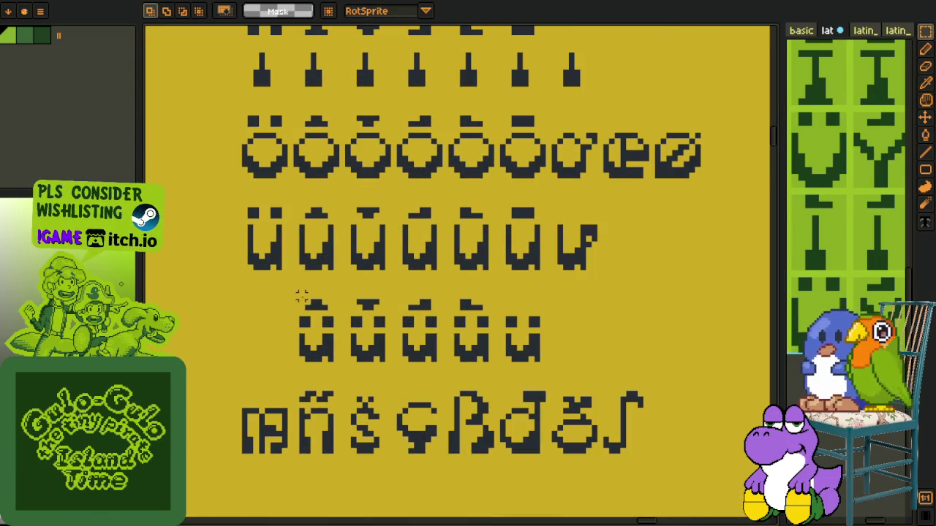
Copy the first five û glyphs via cut and undo, deselect, and return to the glyph sheet
drag(300, 302, 491, 363)
key(ctrl+x)
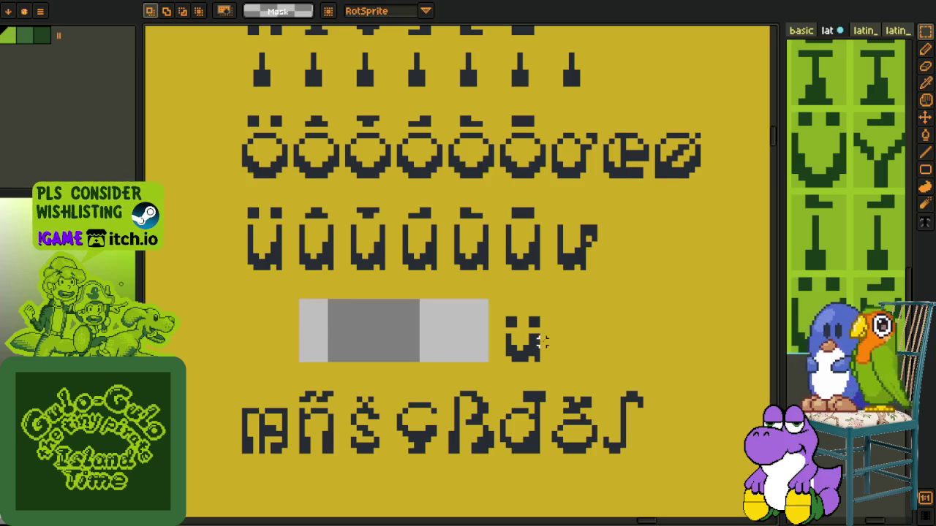
key(ctrl+z)
key(ctrl+d)
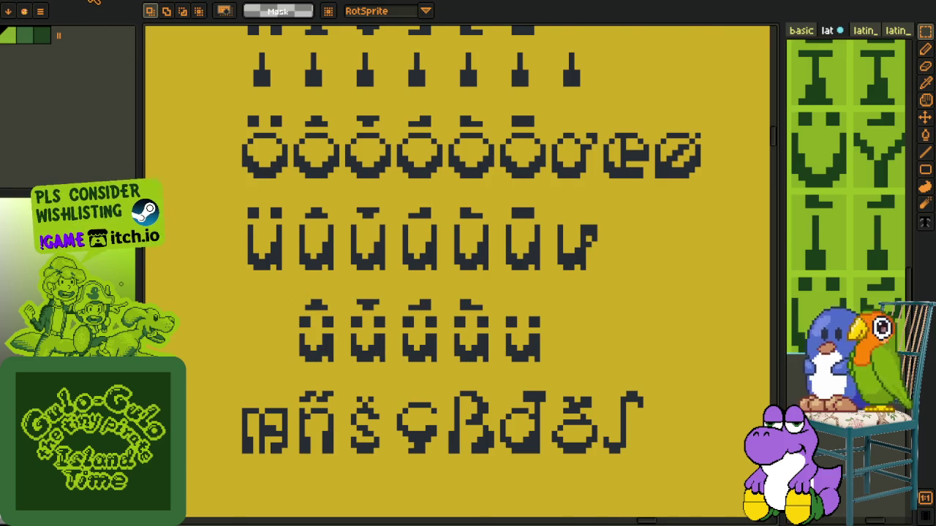
click(92, 2)
scroll(516, 205, up, 2)
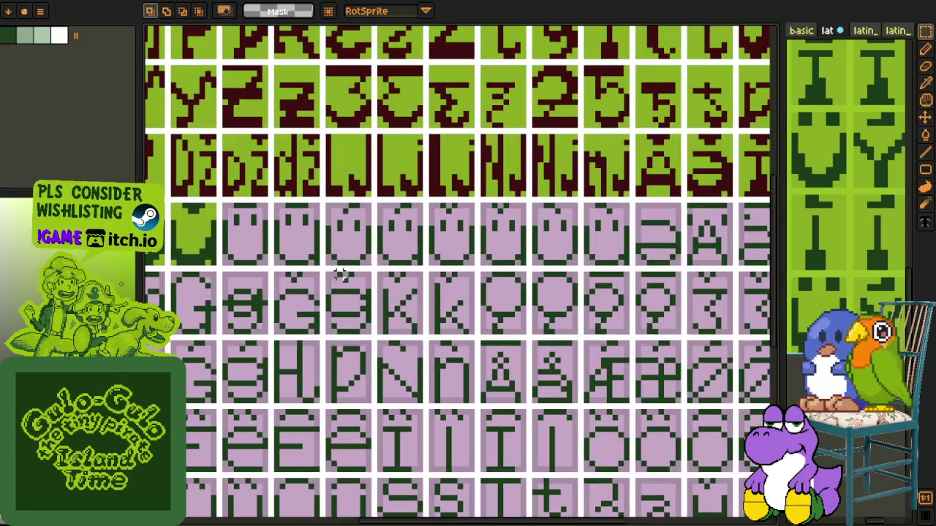
Paste the û glyphs and position the pasted row over the lilac tiles
key(ctrl+v)
drag(399, 280, 373, 303)
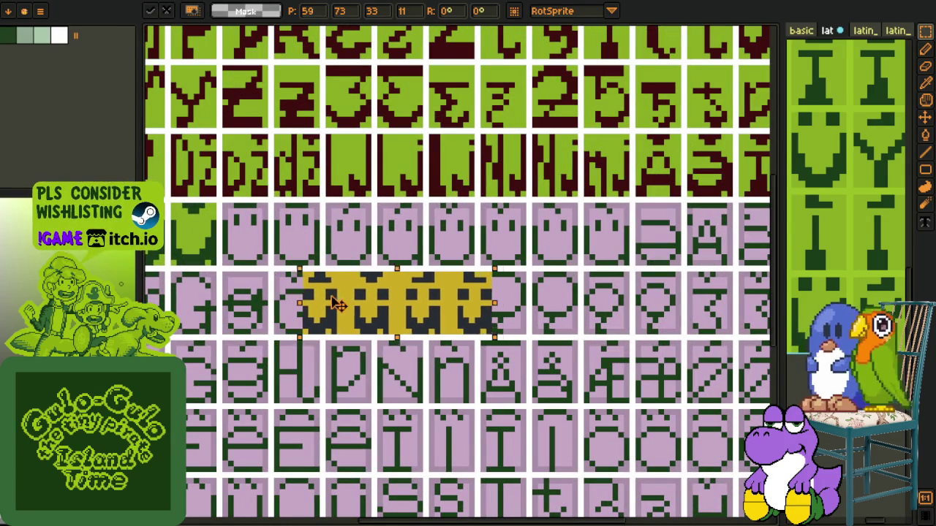
drag(373, 303, 300, 351)
click(387, 307)
scroll(387, 307, up, 1)
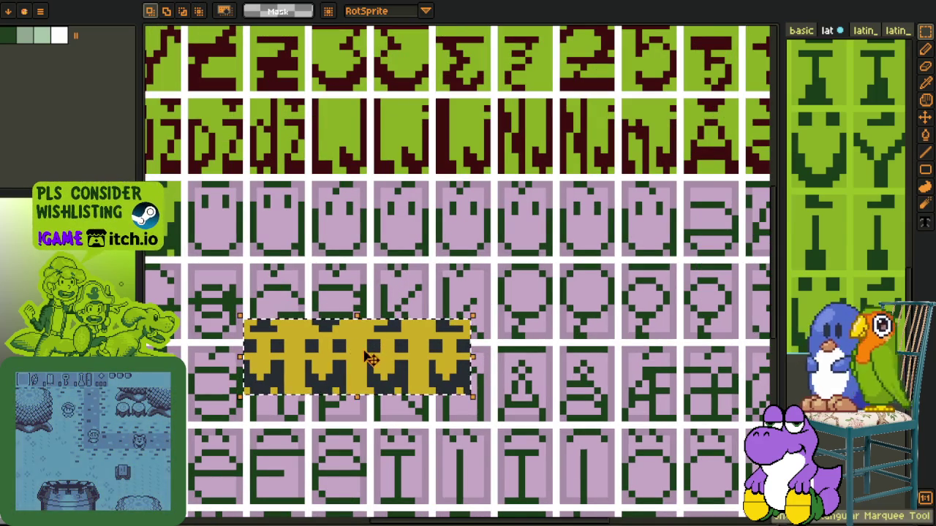
drag(356, 349, 373, 320)
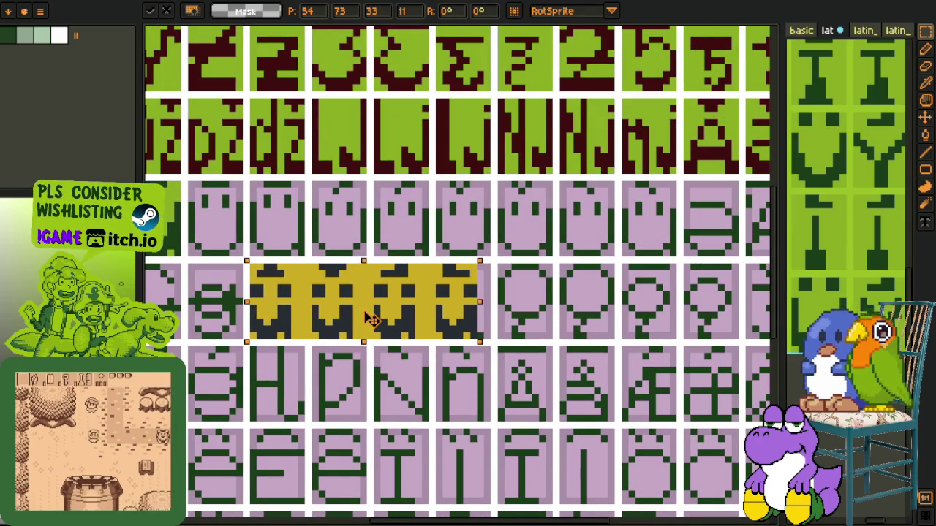
key(Return)
Move one pasted glyph up into the row above and nudge a yellow tile one pixel right
scroll(370, 282, up, 1)
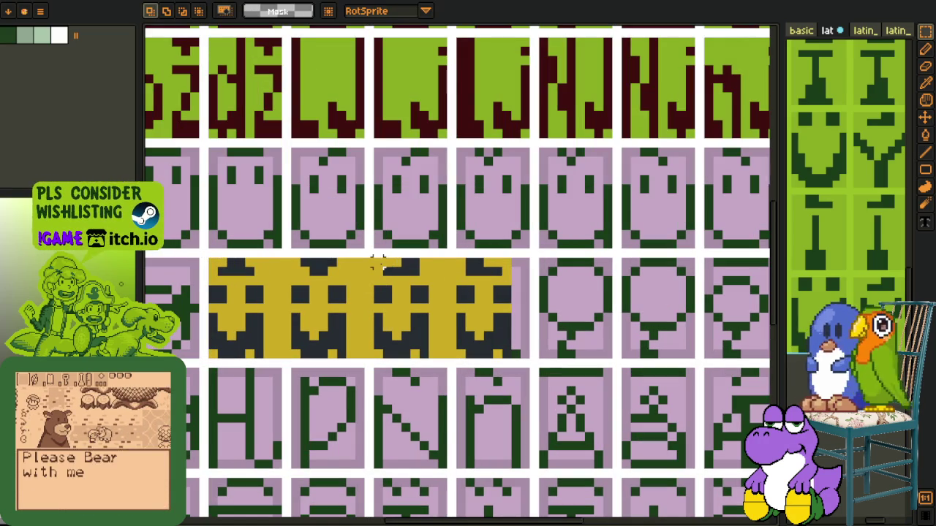
drag(393, 306, 442, 355)
key(Up)
key(Up)
key(Up)
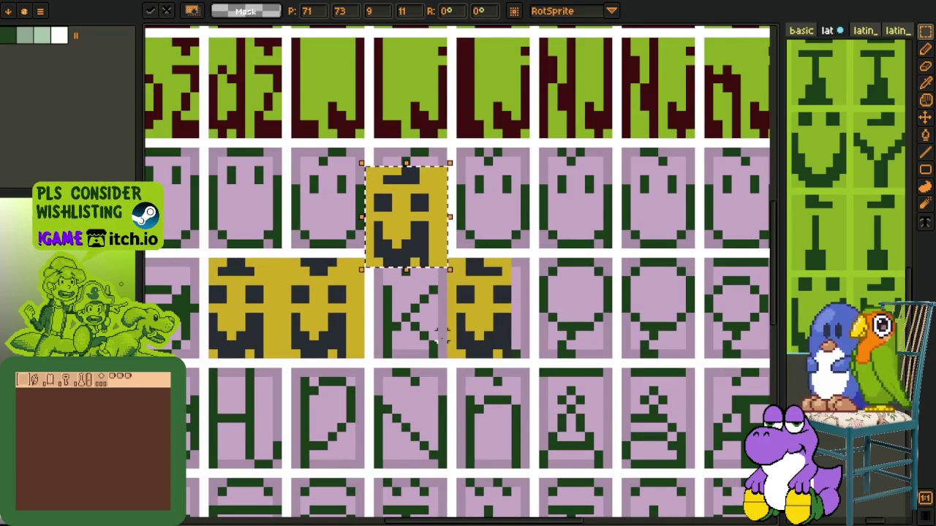
key(Up)
key(Up)
key(Up)
key(Return)
scroll(426, 197, up, 1)
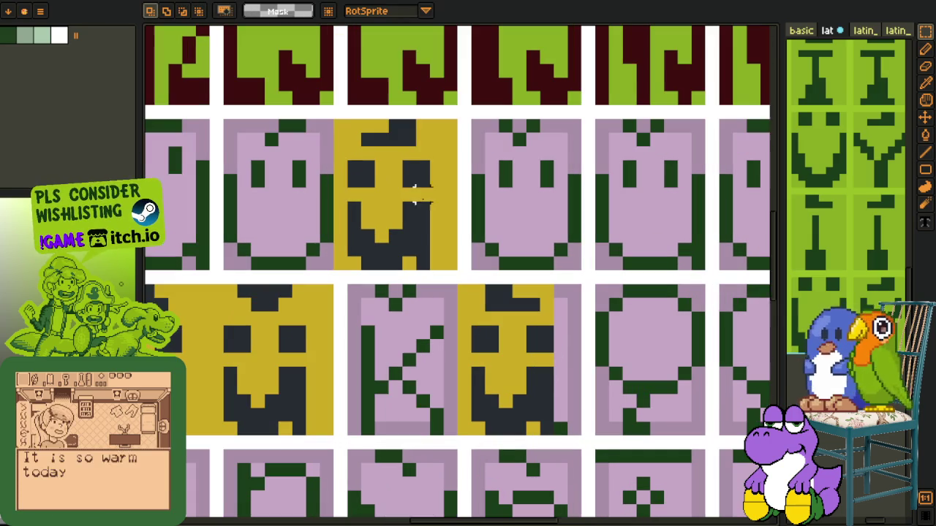
drag(340, 134, 449, 277)
key(Right)
key(Return)
Move the yellow face tiles up into the face row, shifting one tile a cell right
scroll(532, 265, down, 3)
scroll(417, 246, up, 1)
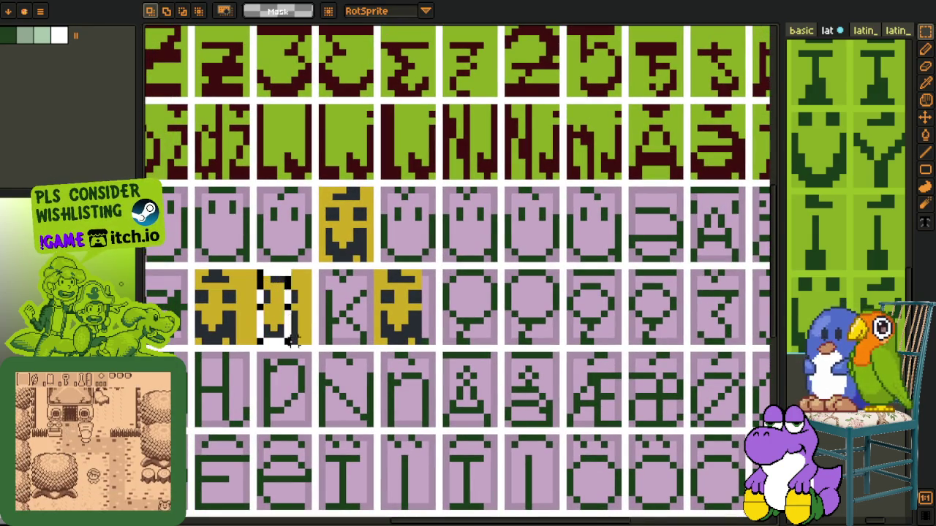
drag(296, 350, 479, 252)
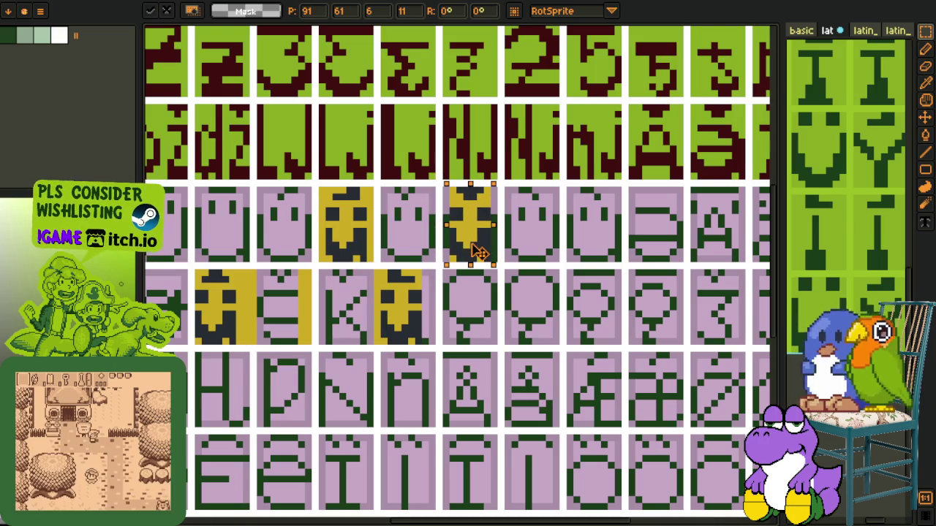
click(212, 311)
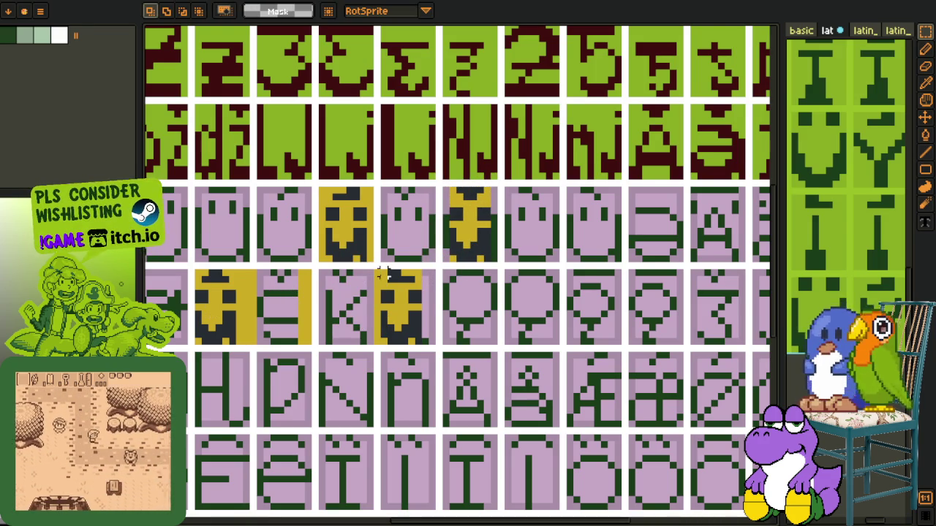
mouse_move(378, 273)
mouse_down()
mouse_move(421, 357)
mouse_move(545, 252)
mouse_up()
click(415, 320)
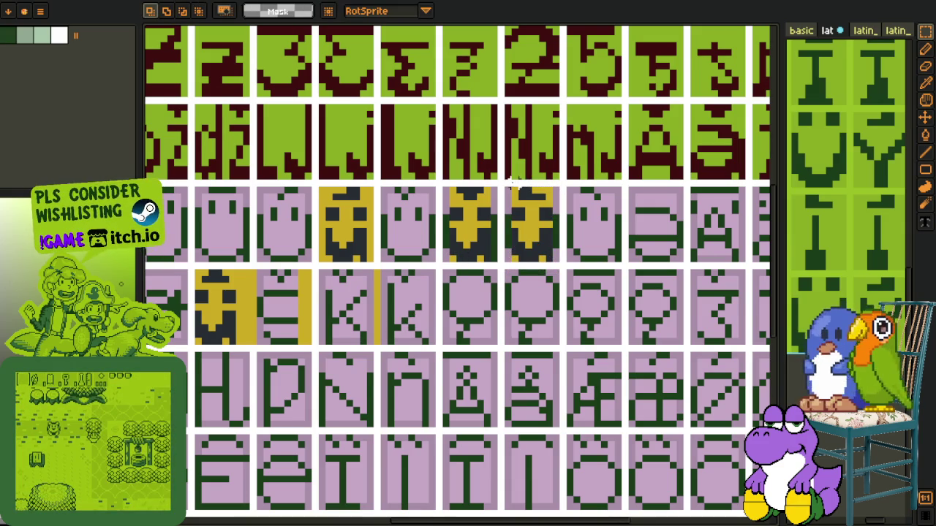
drag(555, 255, 610, 252)
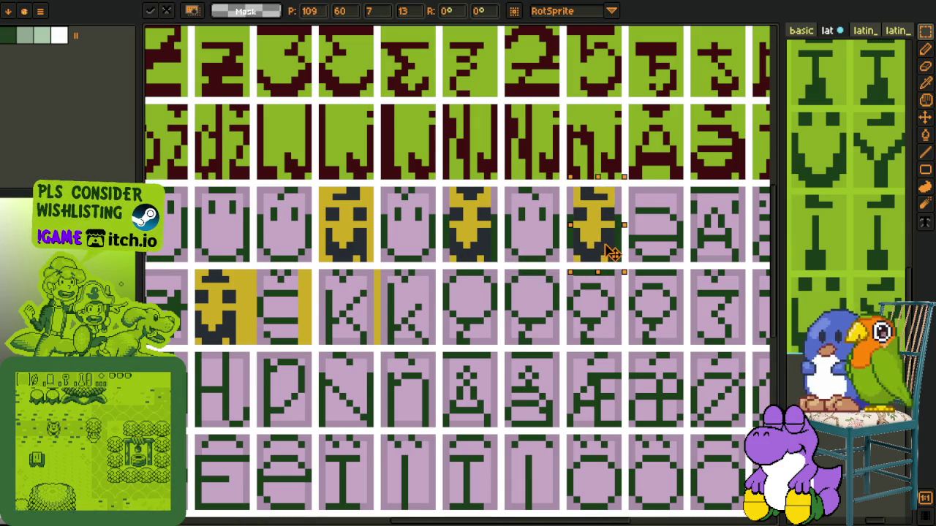
click(335, 300)
drag(335, 298, 399, 298)
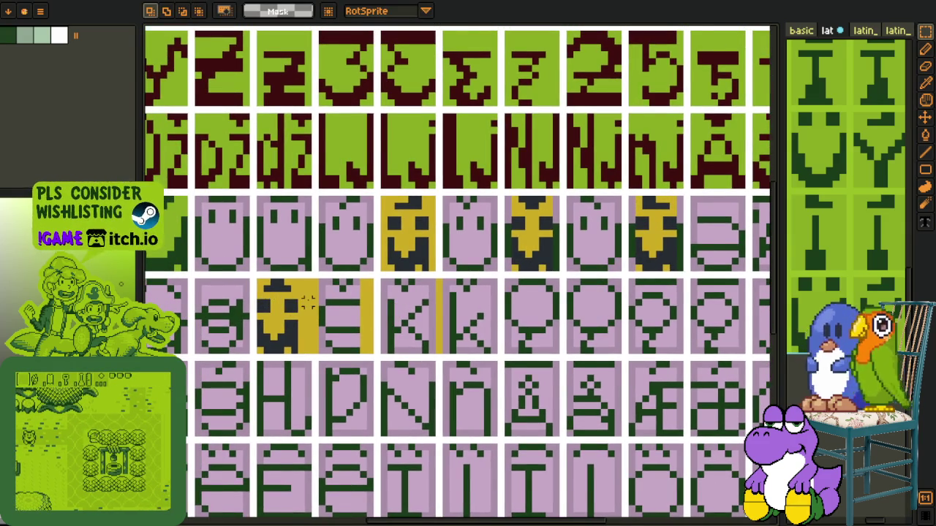
scroll(307, 301, down, 1)
scroll(308, 299, down, 1)
drag(310, 298, 379, 276)
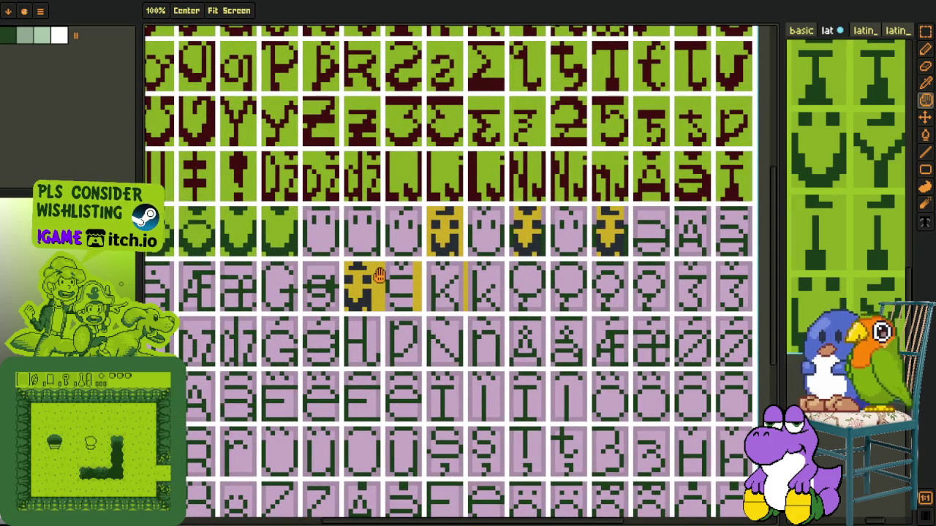
Delete the unwanted yellow fill around a yellow tile
key(r)
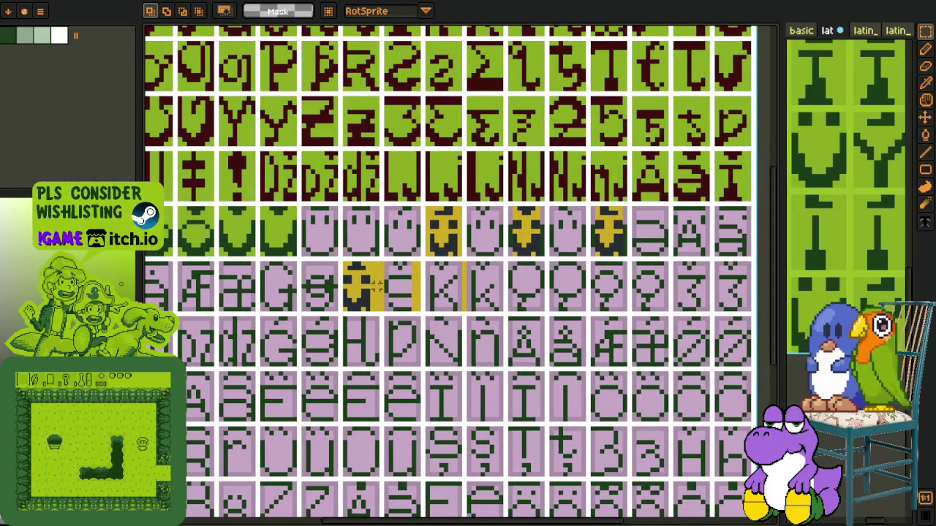
mouse_move(474, 259)
mouse_down()
mouse_move(357, 324)
mouse_move(326, 357)
mouse_up()
scroll(338, 351, up, 1)
key(Delete)
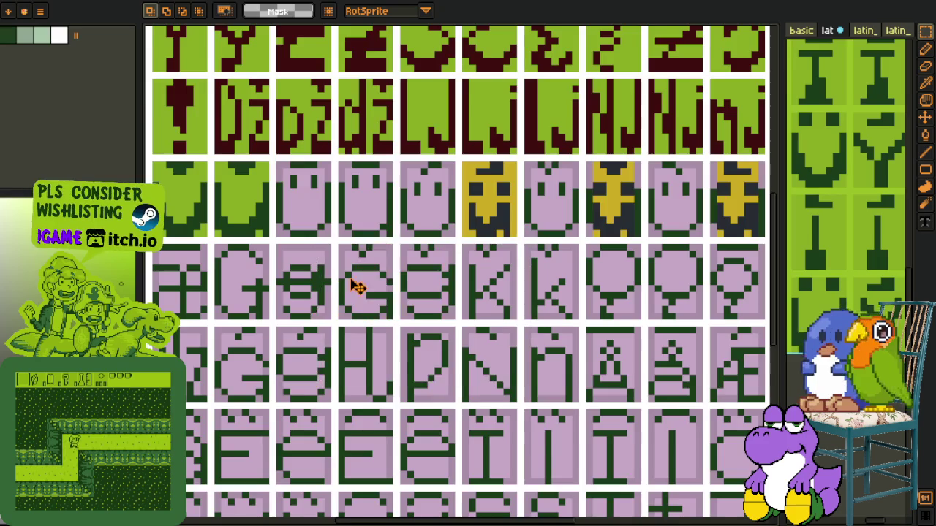
scroll(343, 290, down, 2)
scroll(344, 291, up, 1)
scroll(366, 307, down, 1)
Save the glyph sheet, then select another yellow glyph tile
key(ctrl+s)
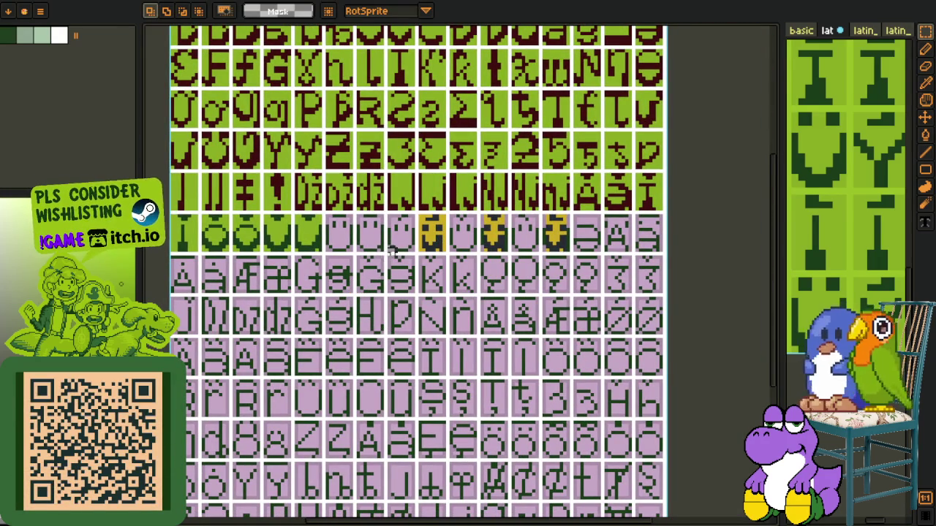
scroll(437, 222, up, 1)
scroll(417, 225, up, 1)
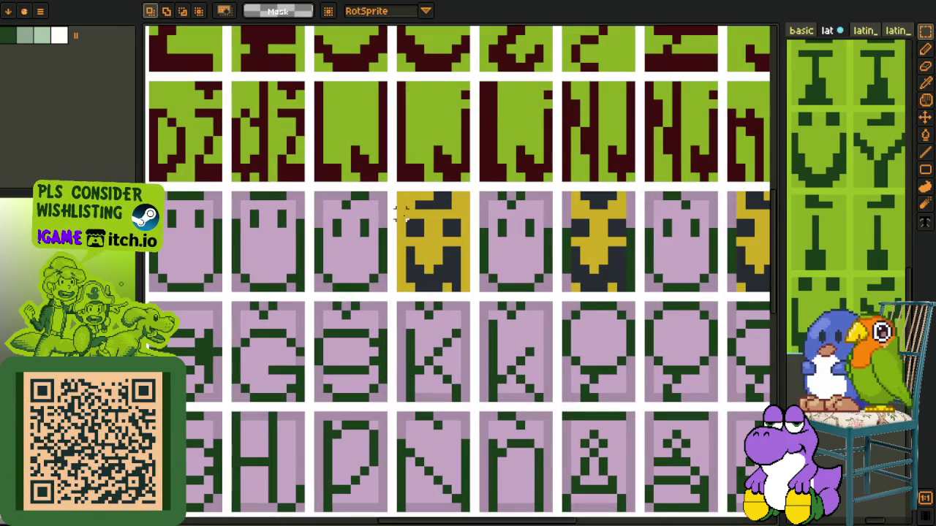
mouse_move(400, 195)
mouse_down()
mouse_move(455, 288)
mouse_move(285, 287)
mouse_up()
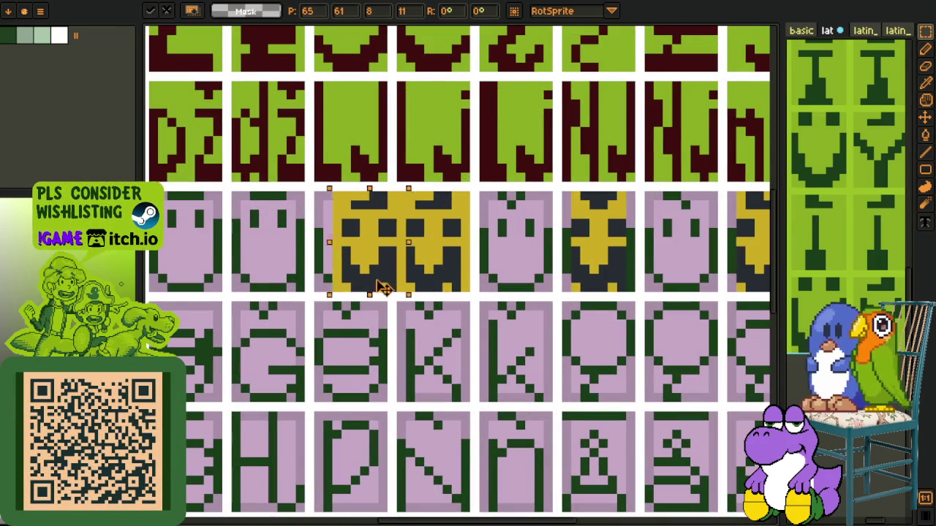
scroll(251, 205, up, 2)
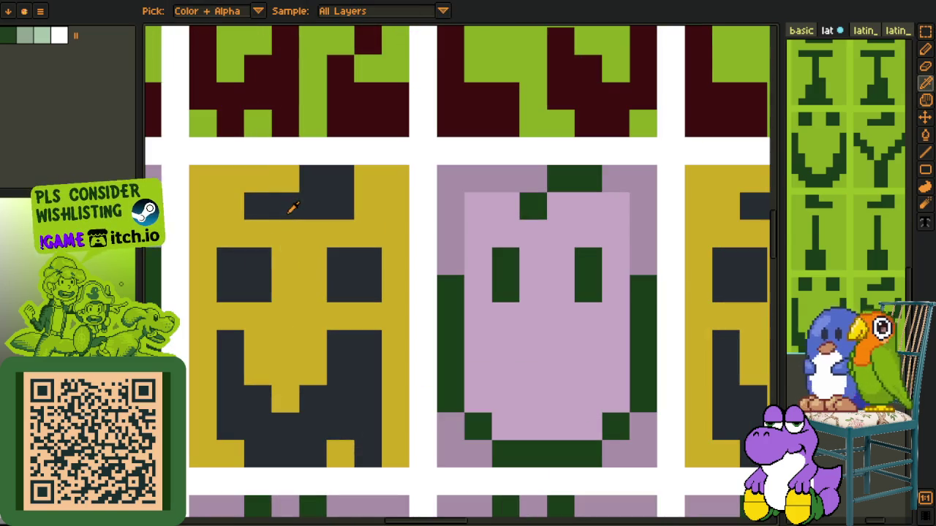
With the pencil, draw a dark top pixel row across the yellow glyph and touch up its second row
key(b)
mouse_move(228, 179)
mouse_down()
mouse_move(369, 178)
mouse_move(283, 206)
mouse_up()
alt+click(395, 206)
scroll(263, 204, down, 3)
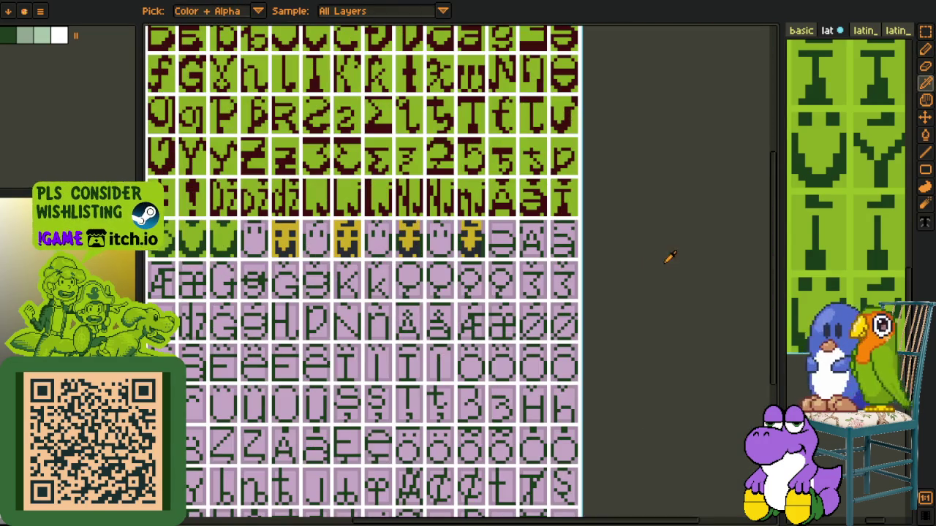
key(h)
drag(336, 259, 375, 270)
key(b)
scroll(361, 239, up, 2)
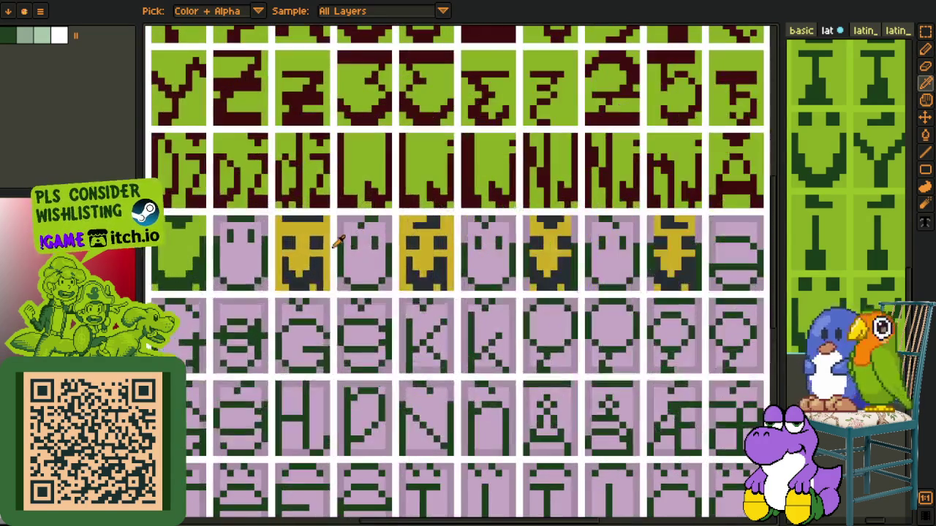
scroll(387, 258, up, 1)
scroll(435, 284, down, 1)
scroll(450, 324, up, 1)
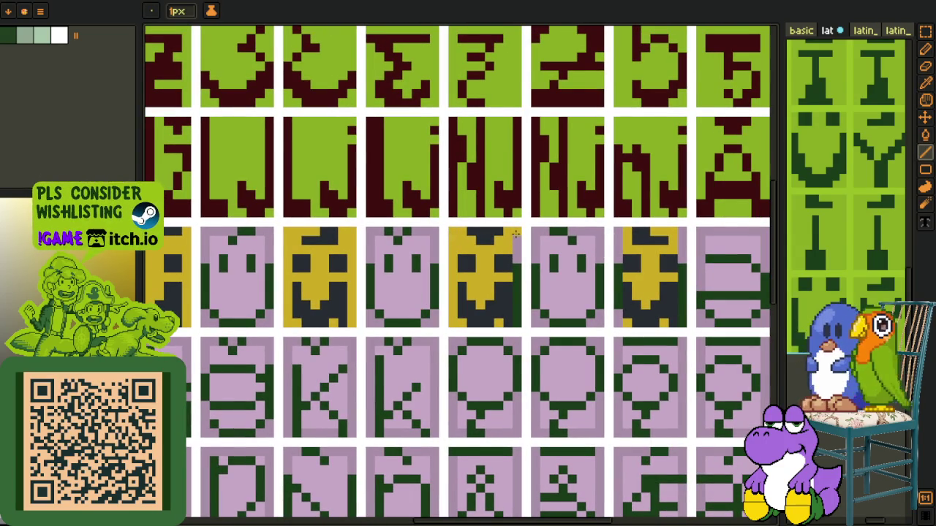
drag(557, 303, 447, 335)
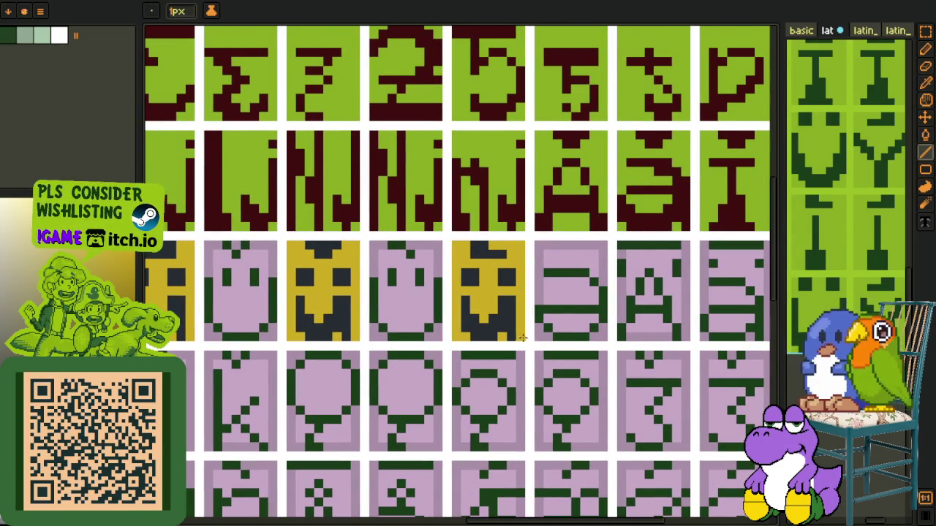
Nudge the dark lower part of the yellow glyph one pixel left and sample its colour
scroll(523, 337, down, 2)
scroll(653, 303, down, 1)
key(o)
scroll(329, 322, up, 1)
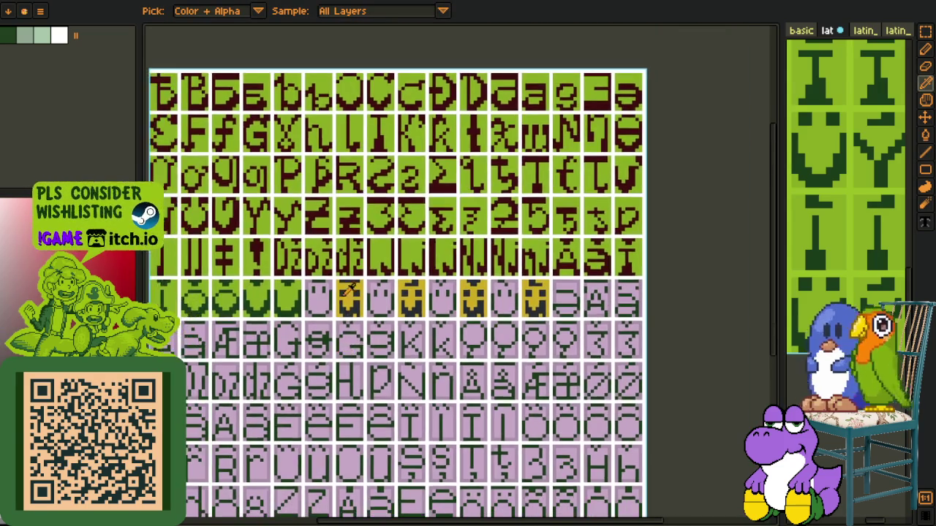
scroll(333, 307, up, 1)
scroll(337, 285, up, 2)
key(r)
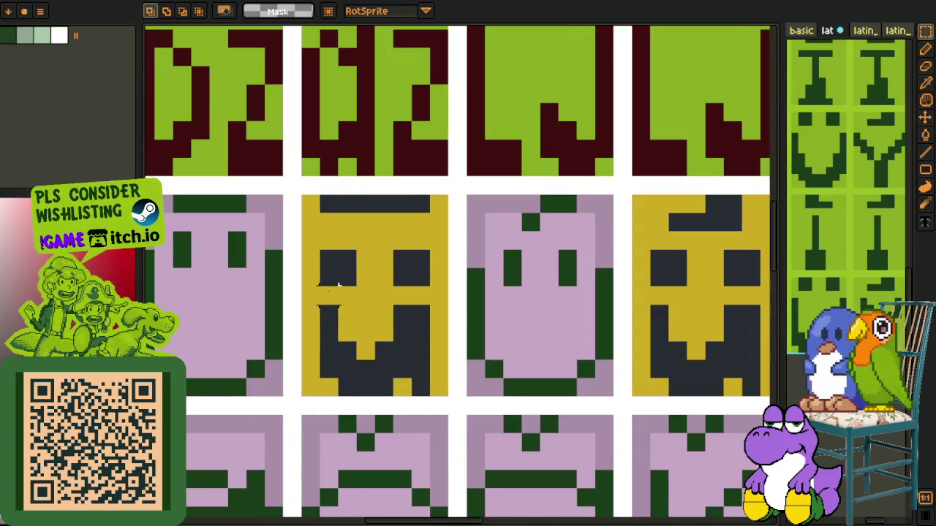
drag(328, 310, 373, 395)
key(Left)
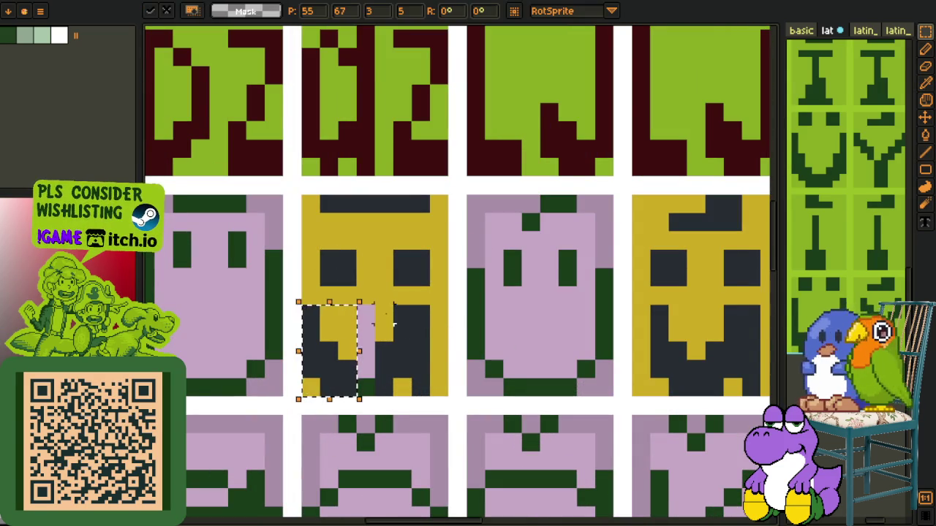
key(o)
click(383, 329)
key(f)
key(i)
Select the top part of the yellow glyph and cycle through the picker, pencil and selection tools
scroll(373, 366, down, 3)
scroll(373, 365, down, 2)
scroll(578, 323, down, 3)
scroll(351, 349, up, 3)
scroll(351, 349, up, 1)
scroll(348, 336, up, 1)
scroll(342, 321, up, 2)
scroll(337, 305, up, 1)
key(r)
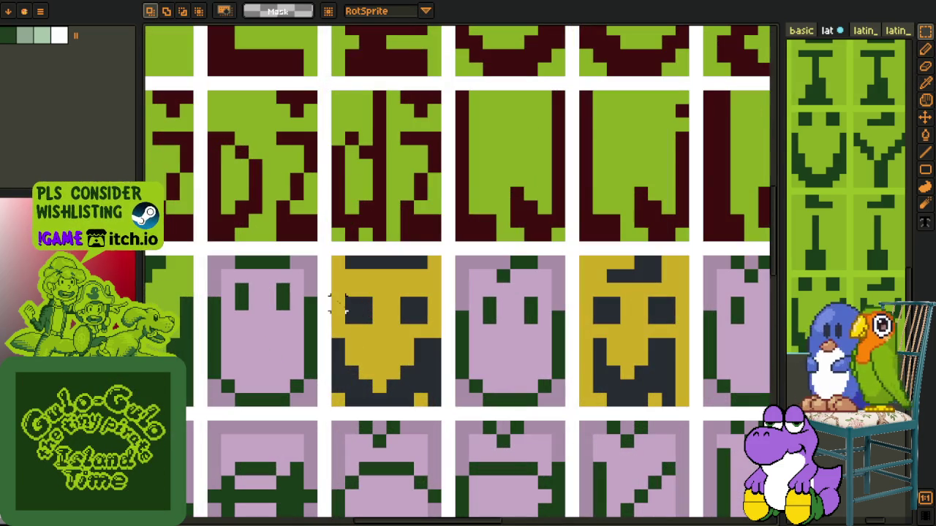
drag(338, 286, 442, 334)
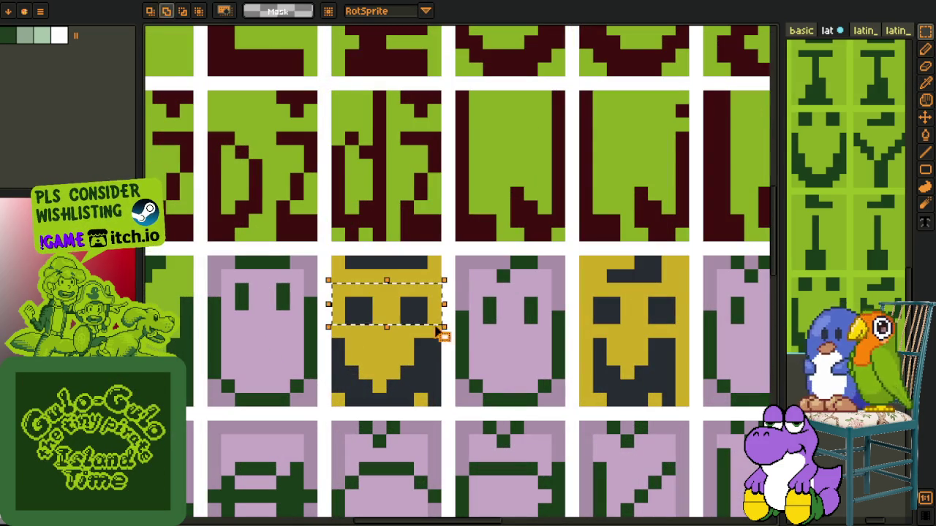
key(i)
key(b)
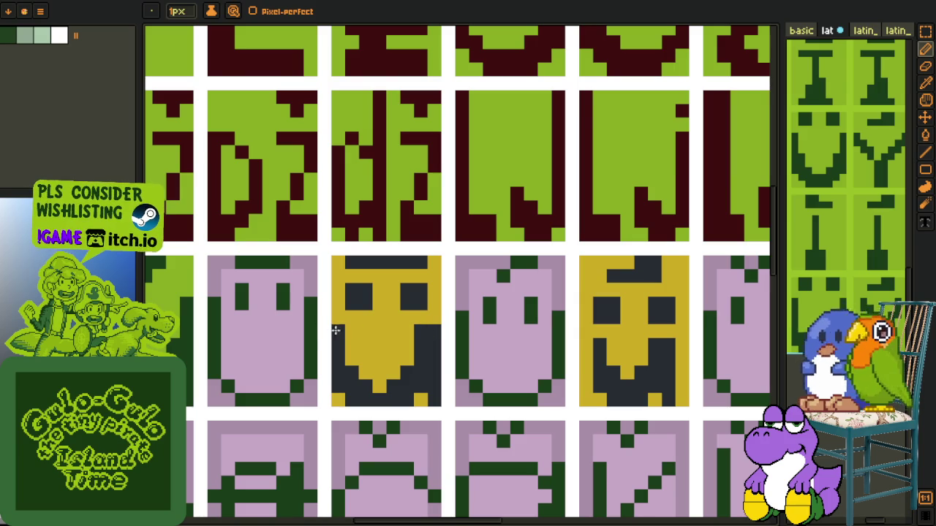
scroll(334, 330, down, 2)
scroll(333, 331, down, 1)
key(i)
key(m)
scroll(348, 307, down, 1)
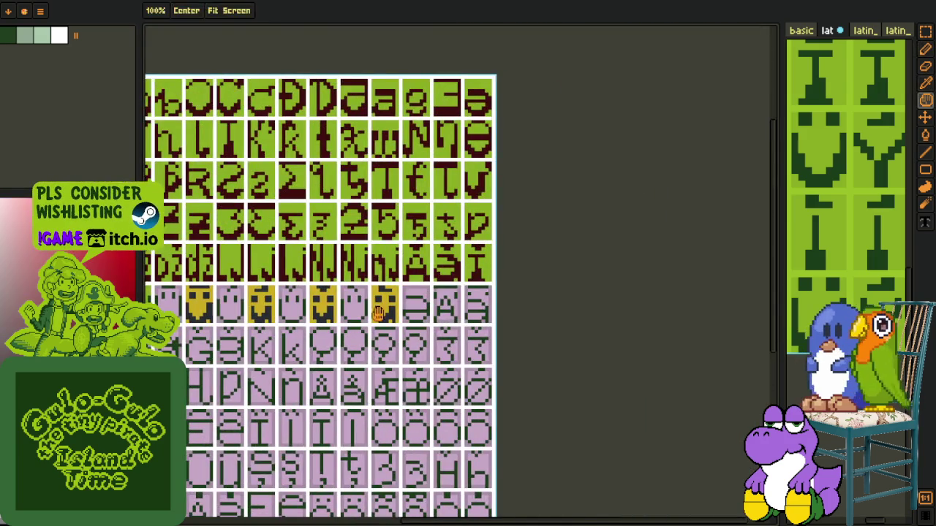
scroll(348, 307, up, 1)
key(r)
scroll(295, 296, up, 5)
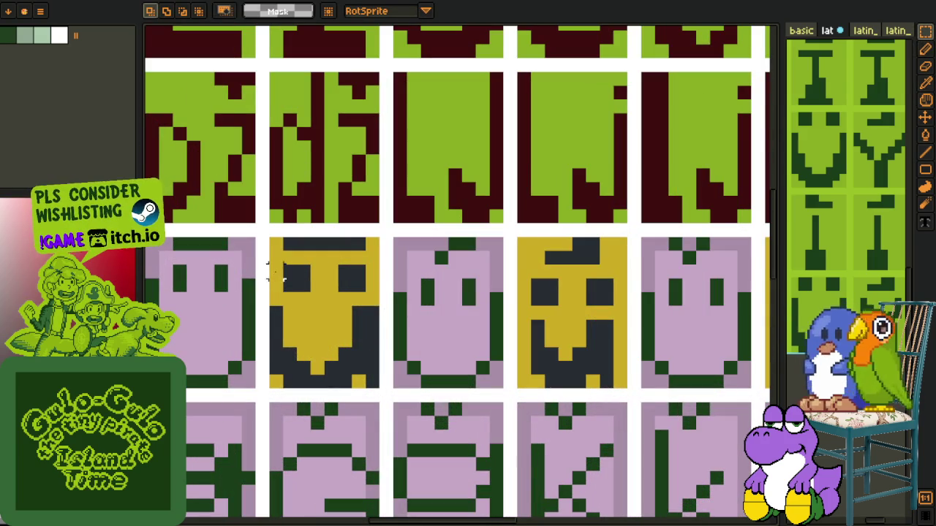
Copy the whole yellow face glyph and paste it into the fourth-column tile
drag(276, 271, 371, 390)
key(ctrl+c)
key(ctrl+v)
mouse_move(334, 365)
mouse_down()
mouse_move(618, 375)
mouse_move(591, 364)
mouse_up()
key(Return)
scroll(591, 364, down, 2)
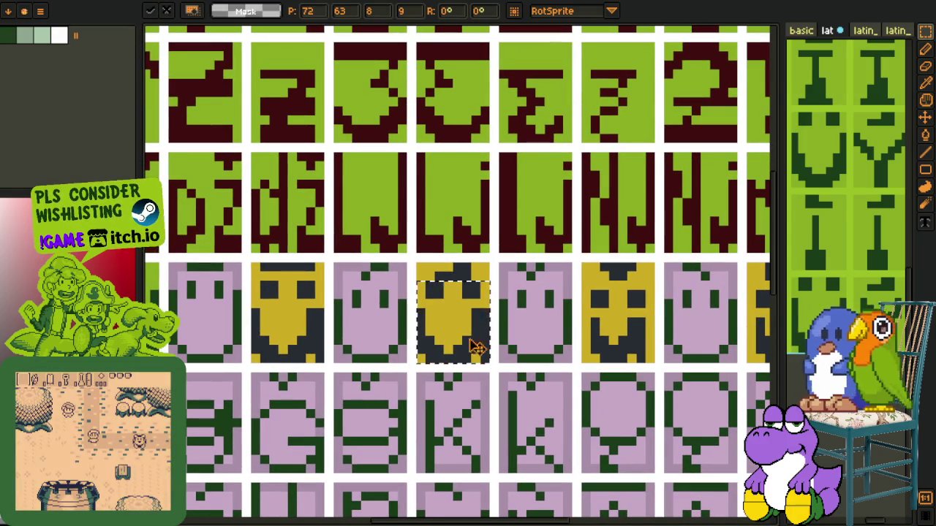
click(433, 329)
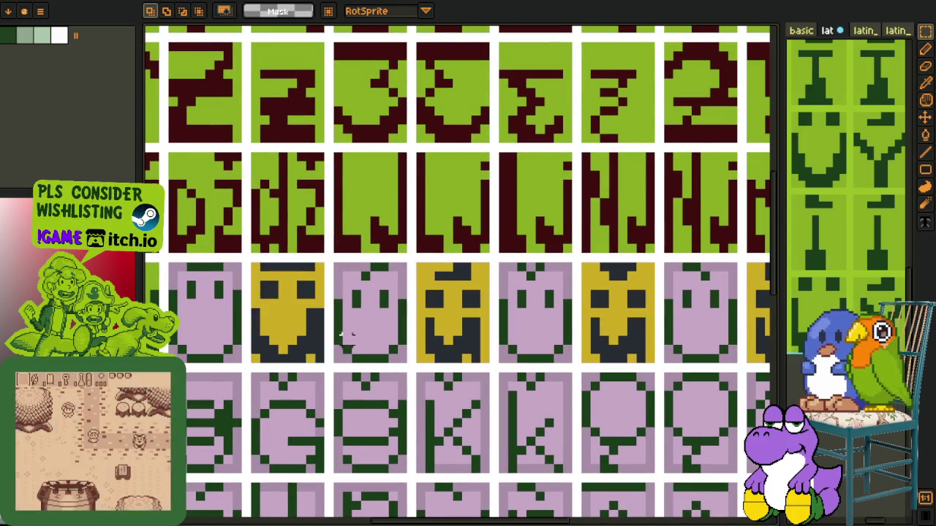
Paint black and white pixels onto the second-column yellow glyph, then undo them
scroll(239, 325, up, 2)
mouse_move(272, 241)
mouse_down()
mouse_move(272, 288)
mouse_move(401, 246)
mouse_up()
drag(291, 319, 402, 320)
key(ctrl+z)
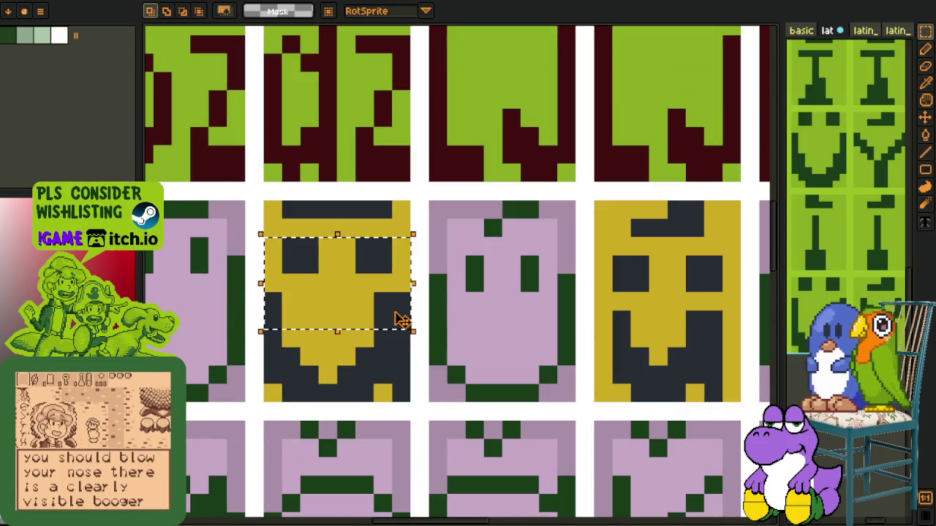
key(o)
key(b)
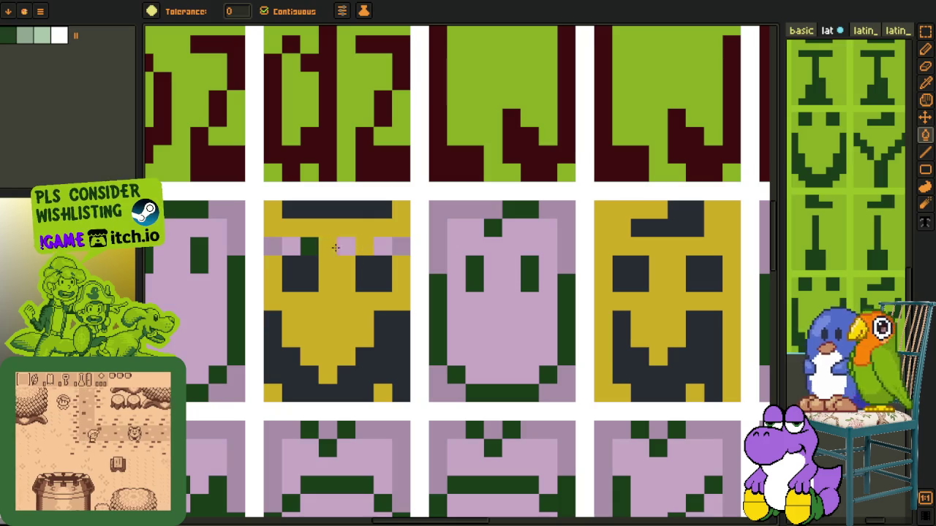
Select part of the yellow glyph and move a copy into another lilac tile
scroll(396, 249, down, 2)
scroll(396, 247, down, 5)
scroll(528, 273, up, 1)
key(o)
scroll(529, 273, up, 1)
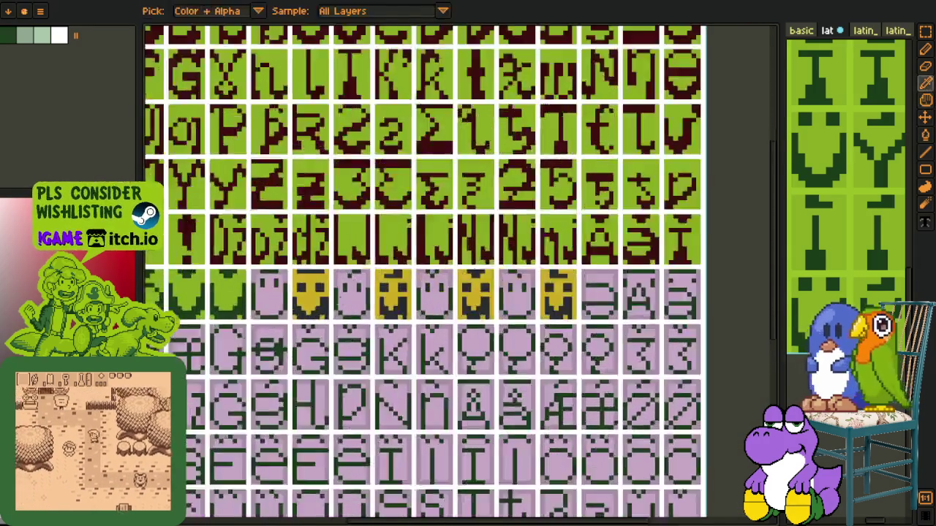
scroll(307, 285, up, 3)
key(m)
drag(341, 350, 231, 222)
key(Right)
key(Right)
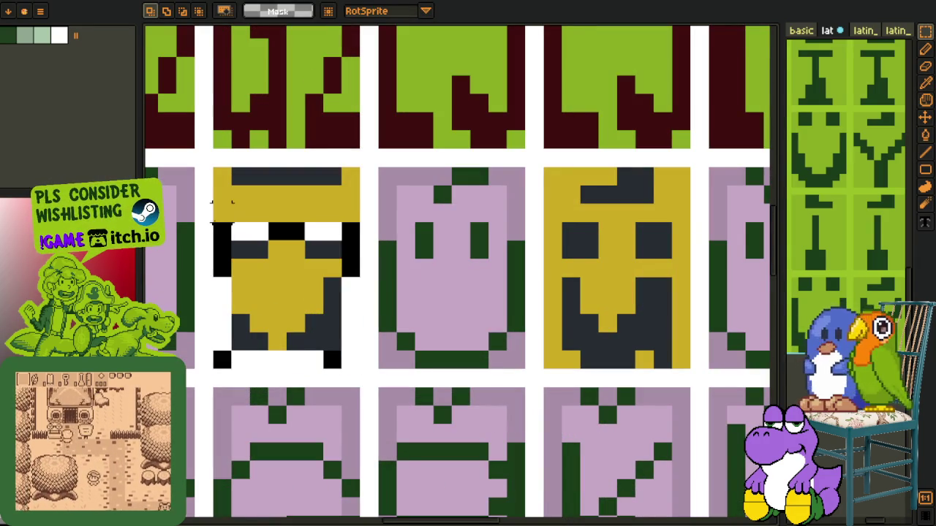
scroll(216, 225, down, 2)
mouse_move(252, 271)
mouse_down()
mouse_move(583, 275)
mouse_move(373, 299)
mouse_move(560, 307)
mouse_up()
Pan the symbol glyph sheet and switch over to the yellow Latin glyph sheet
scroll(606, 275, down, 3)
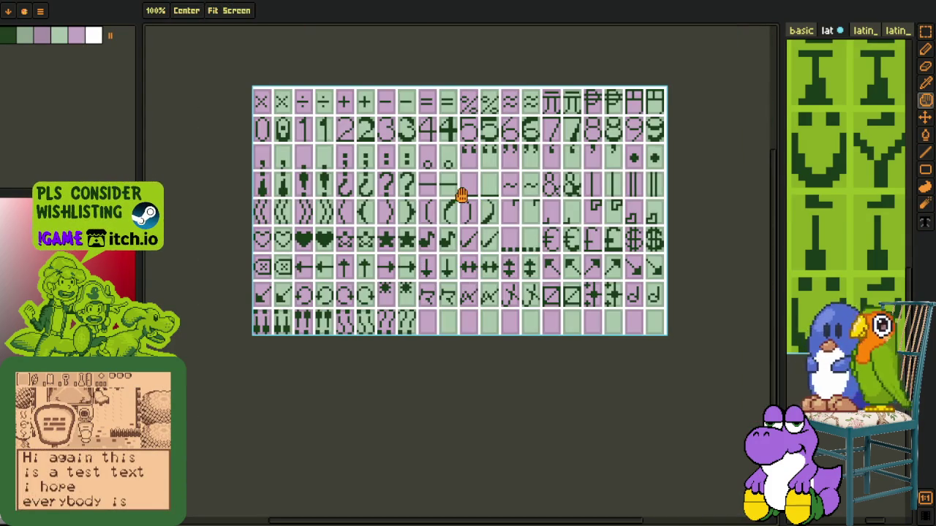
drag(458, 197, 393, 241)
key(ctrl+Tab)
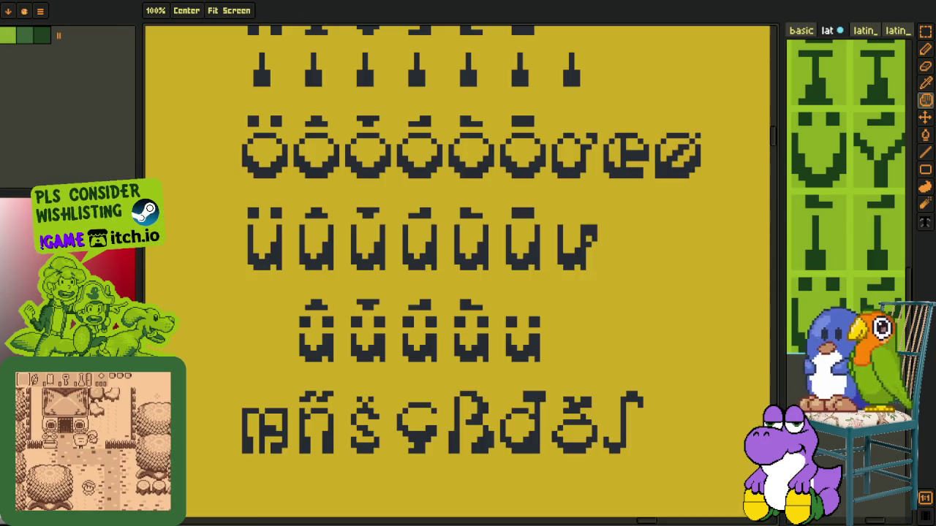
Deselect the Ü glyph and switch to the lilac tile glyph sheet
scroll(388, 171, up, 3)
scroll(370, 253, up, 5)
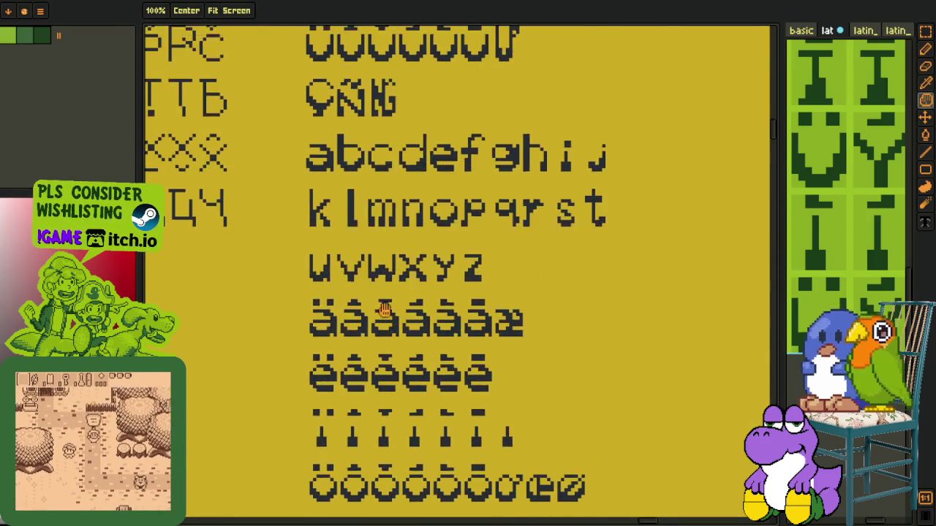
scroll(380, 293, up, 2)
scroll(363, 261, down, 1)
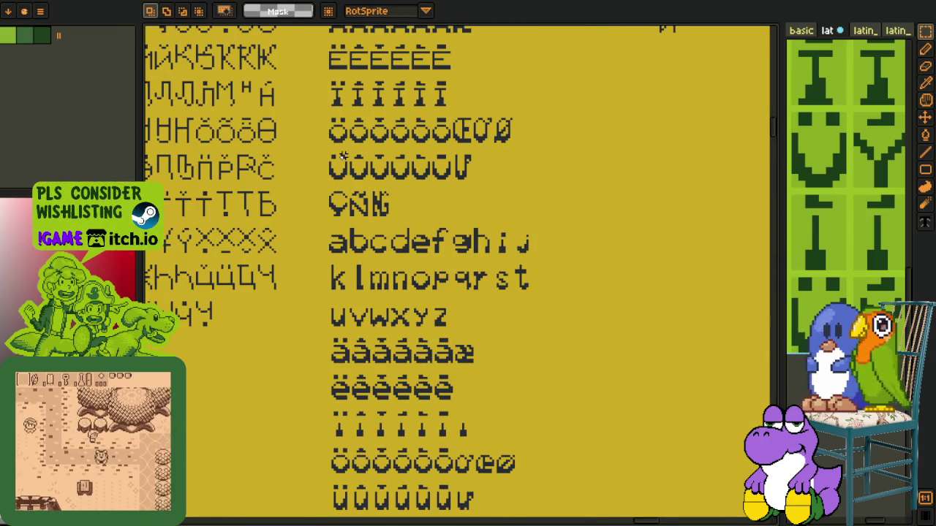
scroll(348, 302, up, 2)
scroll(331, 344, up, 3)
scroll(331, 343, up, 1)
scroll(331, 344, down, 3)
scroll(351, 329, up, 4)
scroll(371, 313, up, 1)
scroll(370, 313, down, 1)
scroll(358, 292, up, 1)
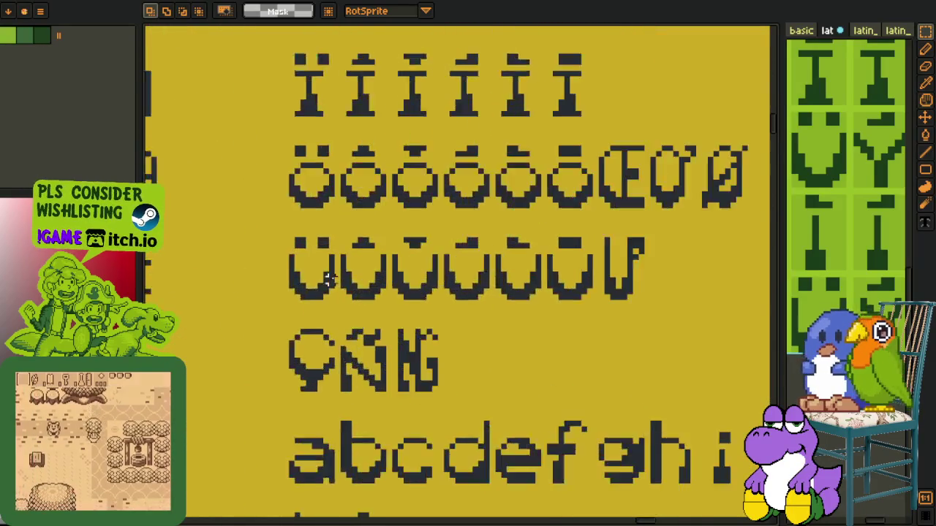
scroll(343, 270, up, 2)
scroll(331, 246, up, 1)
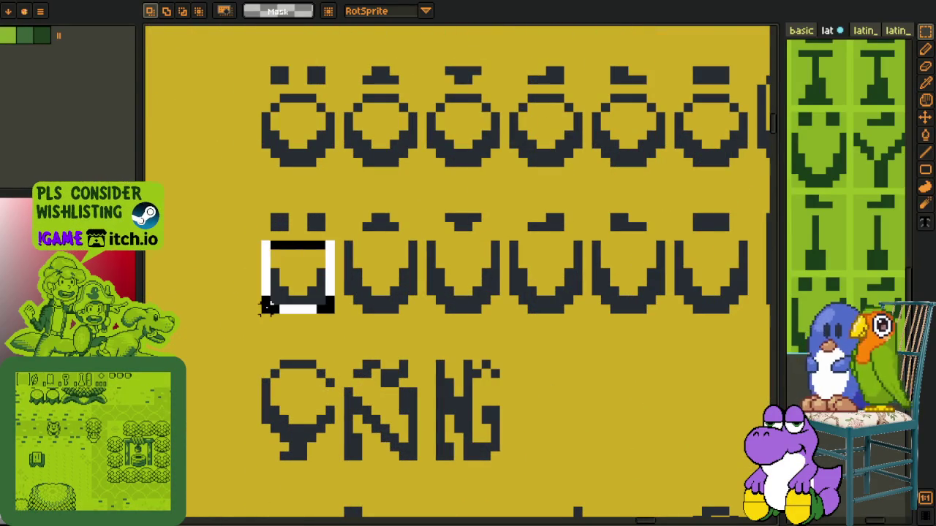
click(439, 245)
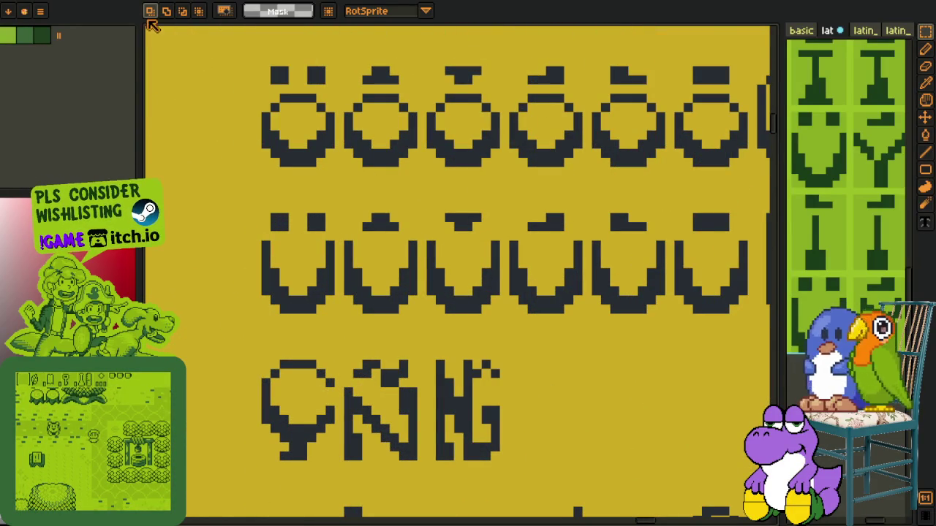
key(ctrl+Tab)
key(ctrl+Tab)
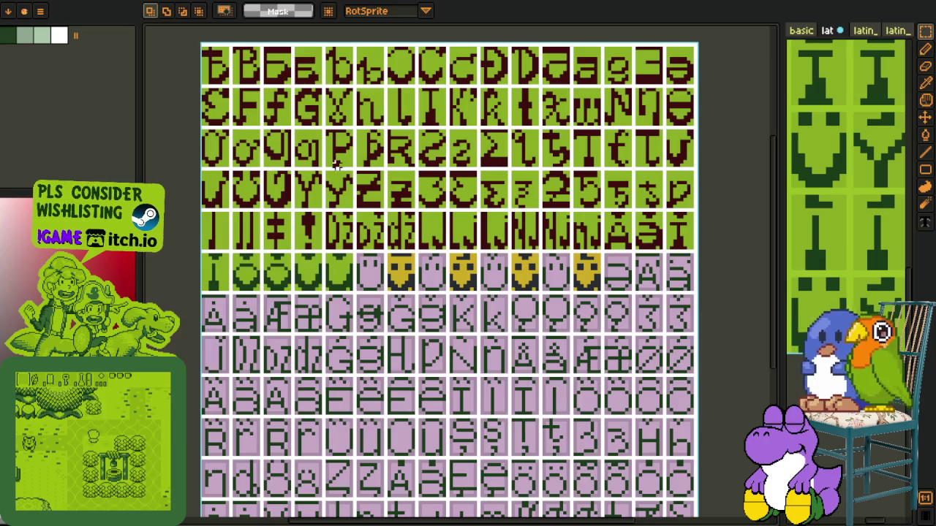
Paste the copied gold face onto the lilac smiley tile
scroll(344, 188, down, 1)
scroll(329, 187, up, 2)
scroll(317, 183, up, 1)
scroll(317, 183, up, 2)
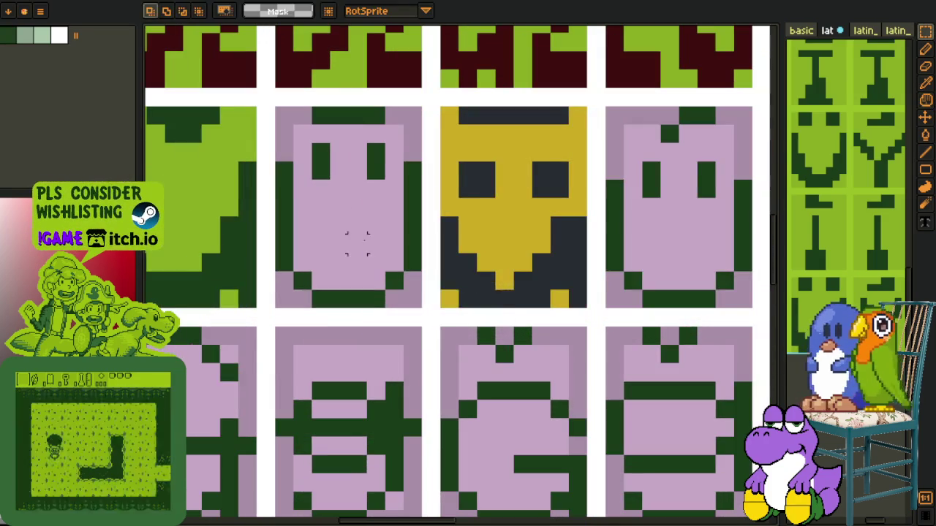
key(ctrl+v)
drag(429, 282, 340, 244)
key(Return)
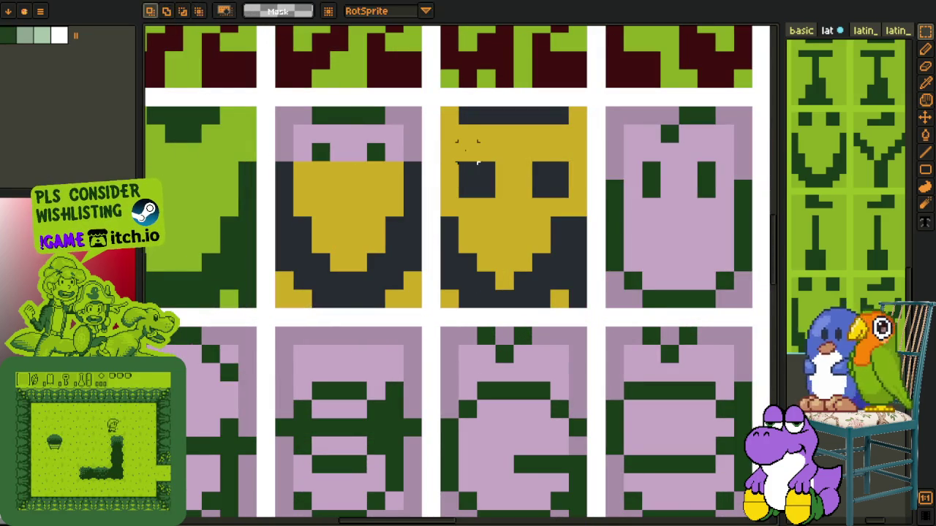
Enlarge both eyes of the new gold face with green pixels
alt+click(377, 151)
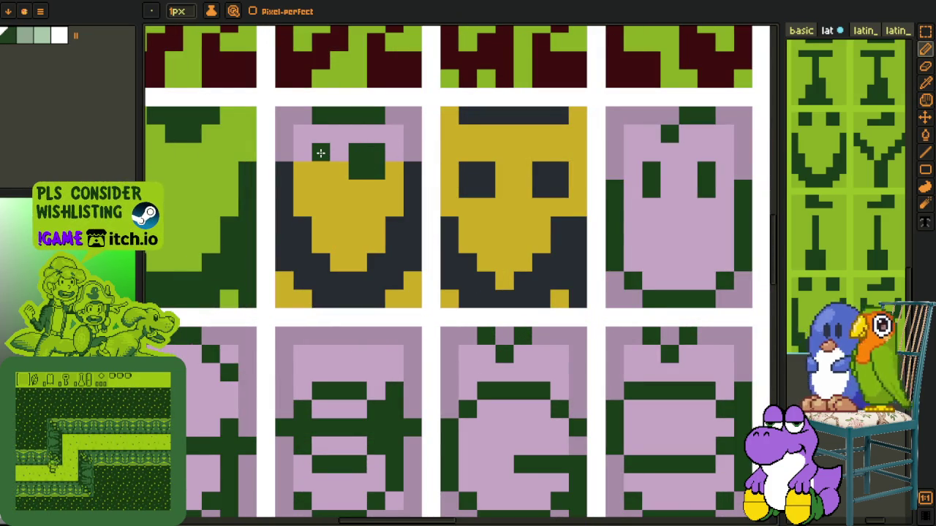
key(ctrl+z)
key(ctrl+z)
click(322, 152)
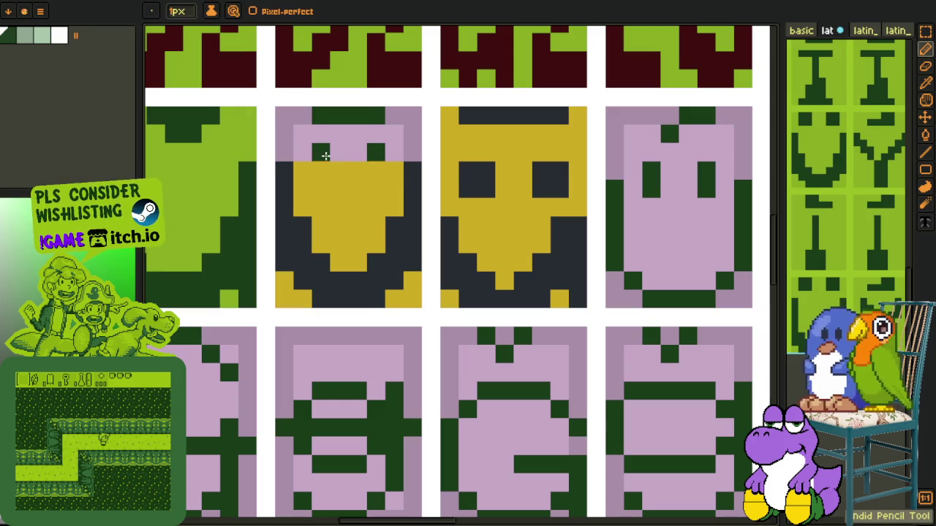
key(alt)
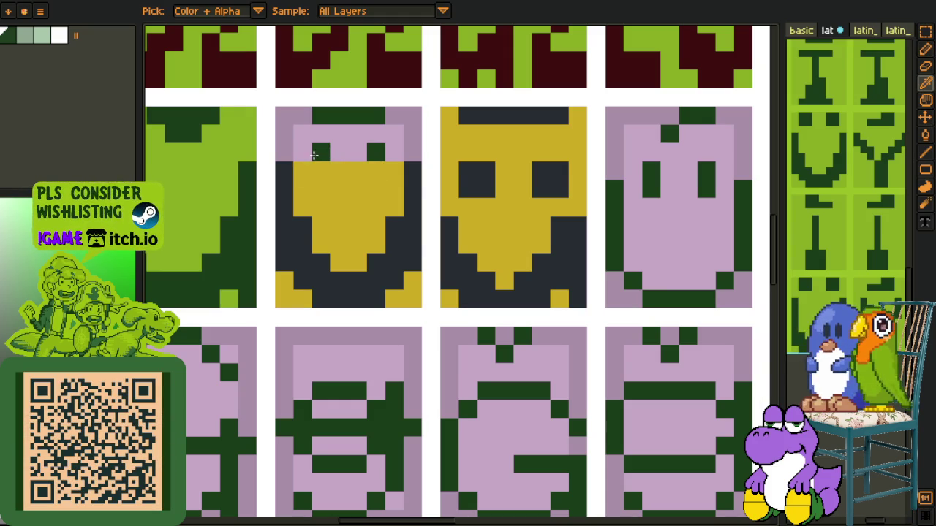
click(307, 163)
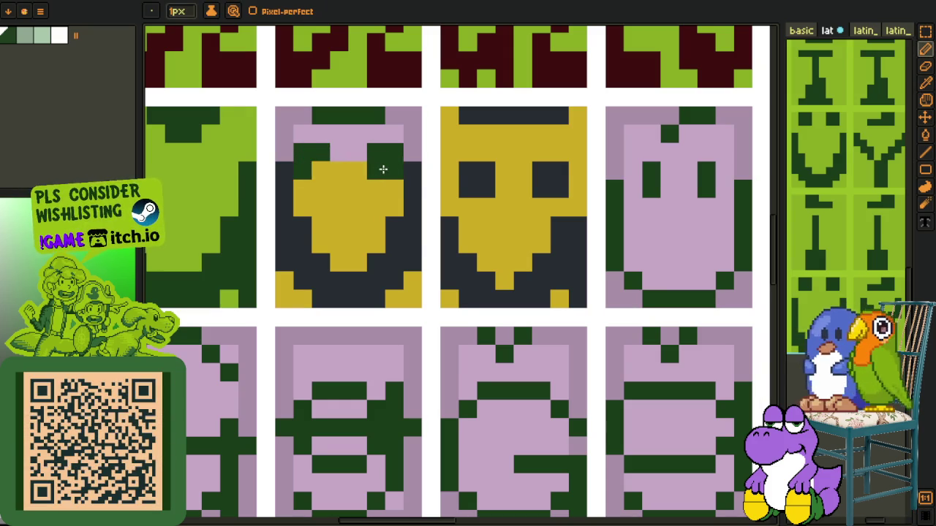
click(320, 167)
alt+click(280, 171)
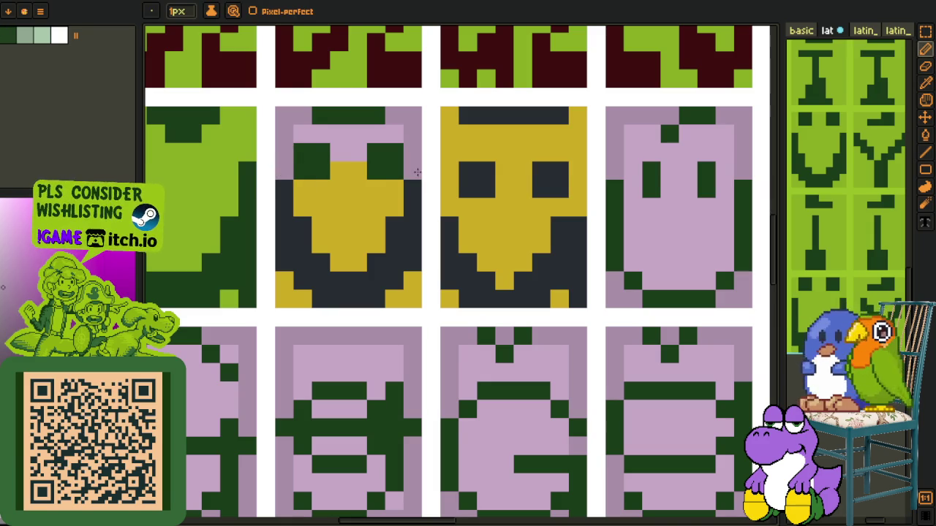
key(alt)
Shift the face down one pixel and fill the leftover lilac band with gold
key(m)
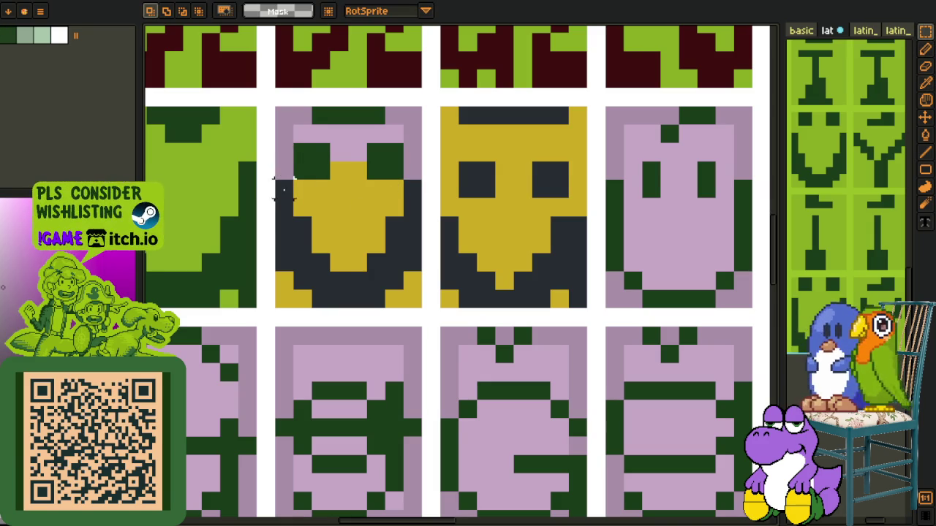
drag(278, 181, 424, 275)
key(Down)
key(b)
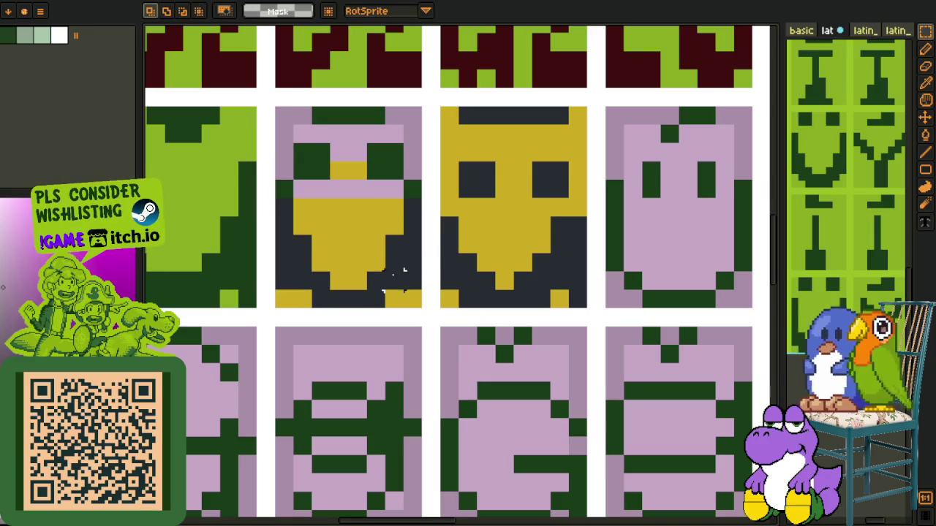
alt+click(387, 278)
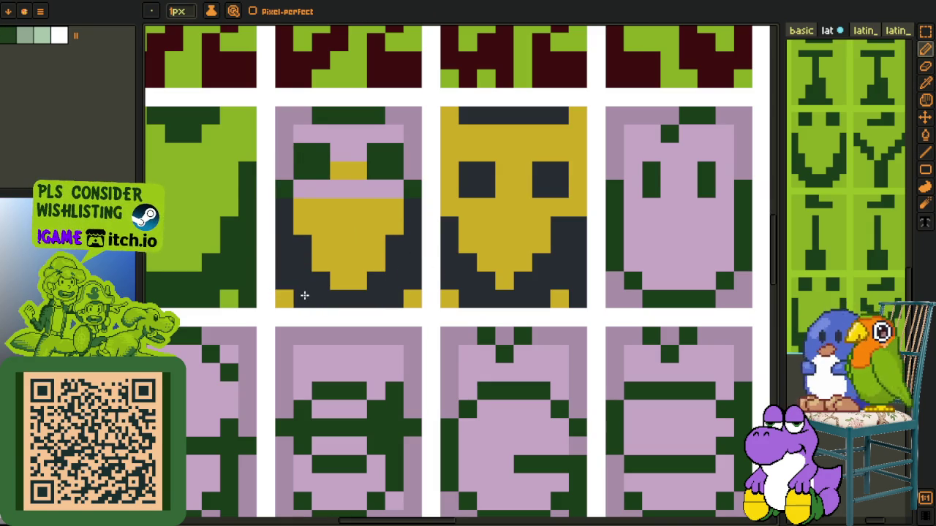
alt+click(324, 219)
key(g)
click(333, 194)
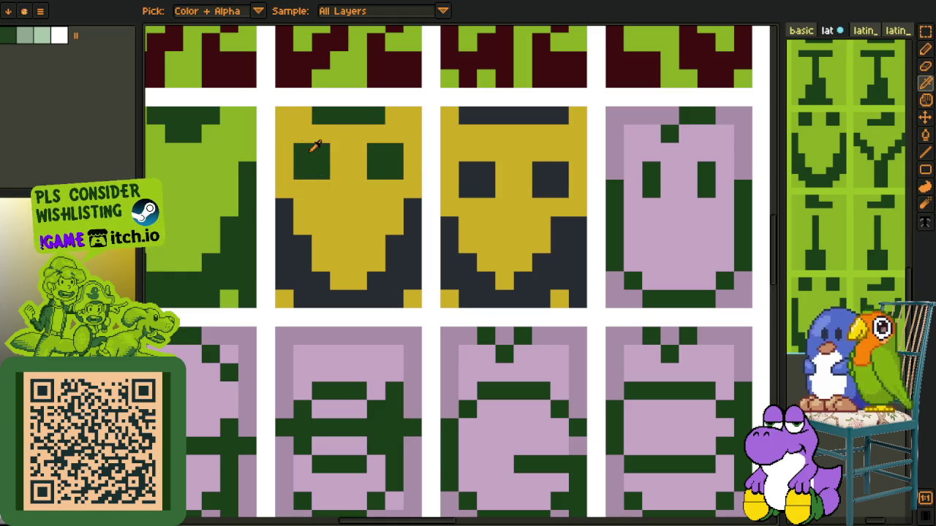
Sample the dark navy colour and touch up the face's remaining pixels
alt+click(299, 220)
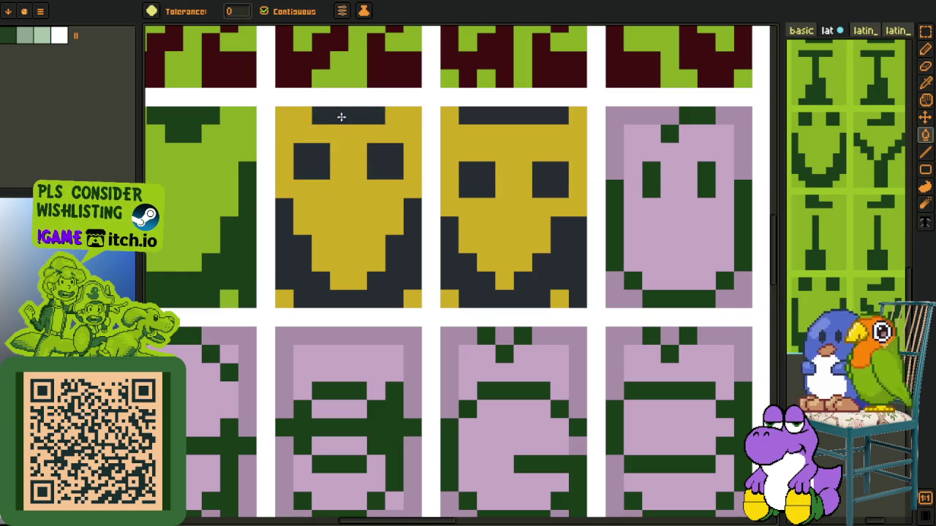
scroll(341, 115, down, 10)
alt+click(370, 184)
scroll(370, 184, up, 3)
scroll(372, 183, up, 3)
scroll(371, 219, up, 1)
scroll(392, 219, down, 1)
scroll(392, 219, up, 2)
alt+click(394, 225)
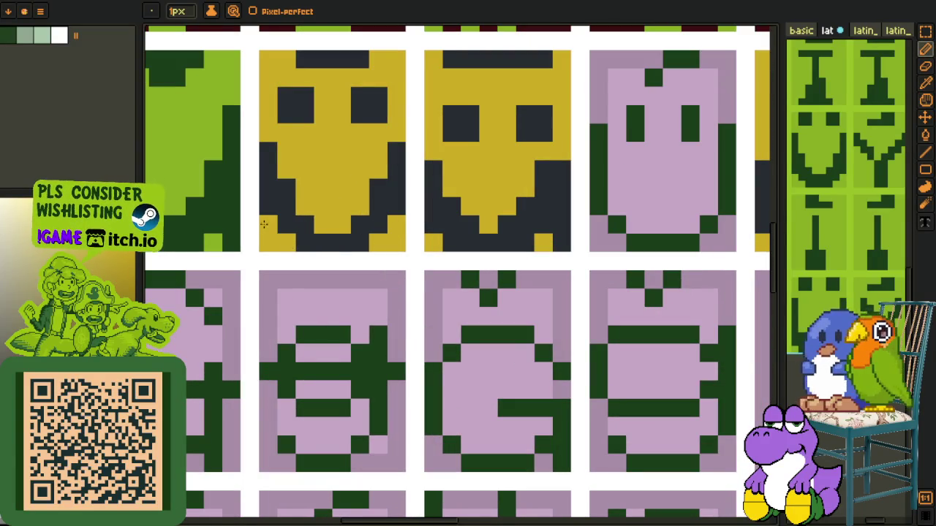
alt+click(299, 212)
scroll(359, 212, down, 3)
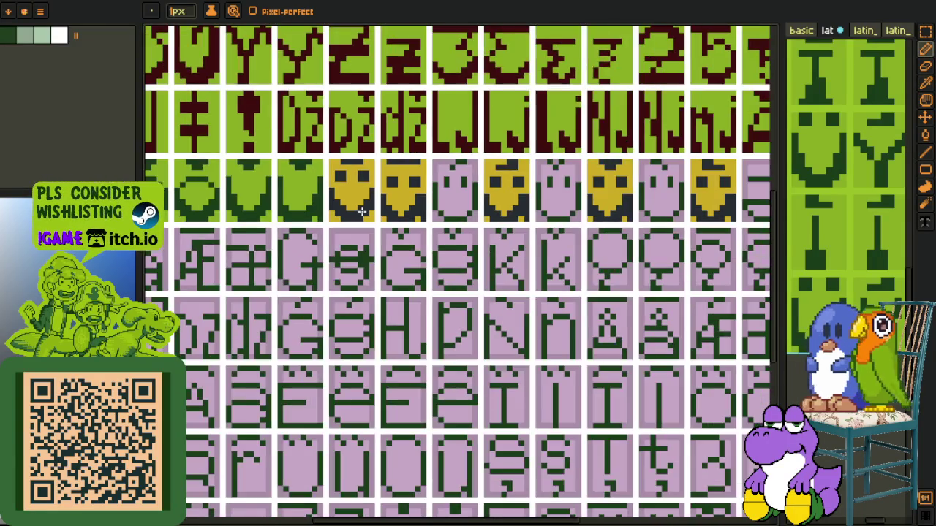
scroll(369, 209, down, 2)
scroll(343, 206, up, 1)
scroll(342, 206, up, 1)
scroll(341, 205, up, 1)
scroll(341, 204, up, 2)
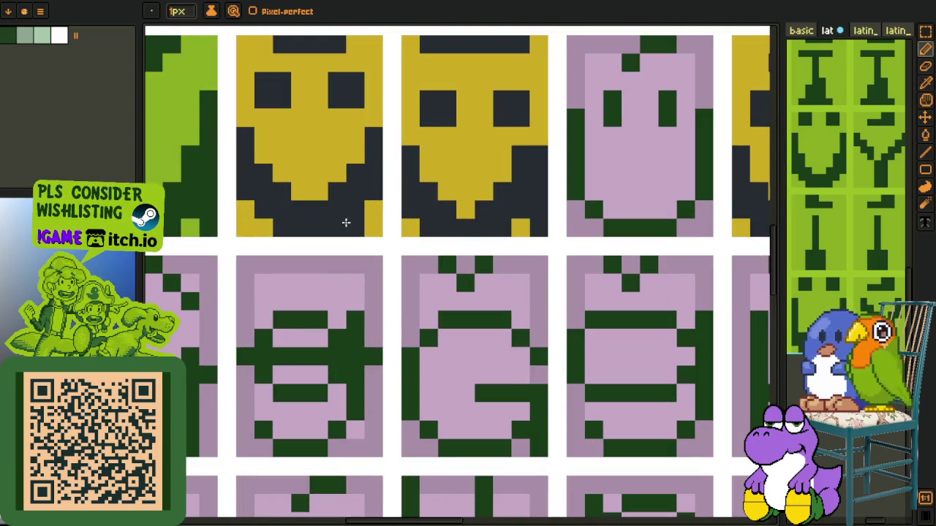
scroll(362, 202, down, 1)
scroll(363, 203, down, 2)
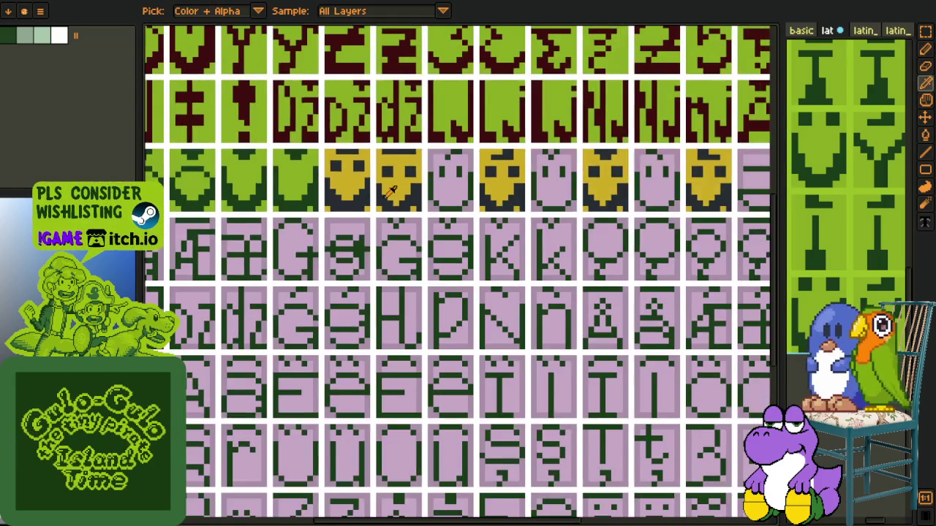
scroll(363, 202, down, 1)
scroll(365, 214, up, 2)
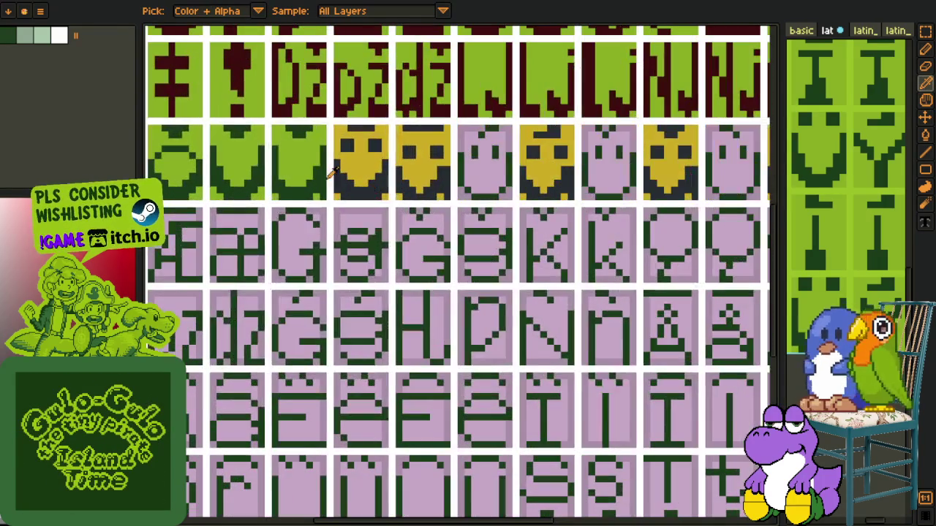
Replace navy #20282F with #0F380F, gold with light green, then #0F380F with dark red #3F0606
key(shift+r)
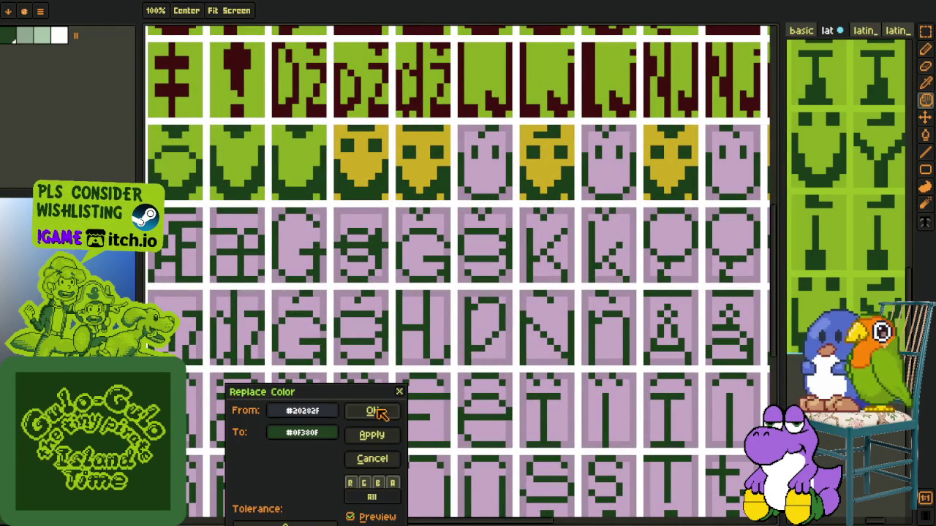
click(376, 410)
click(358, 154)
key(shift+r)
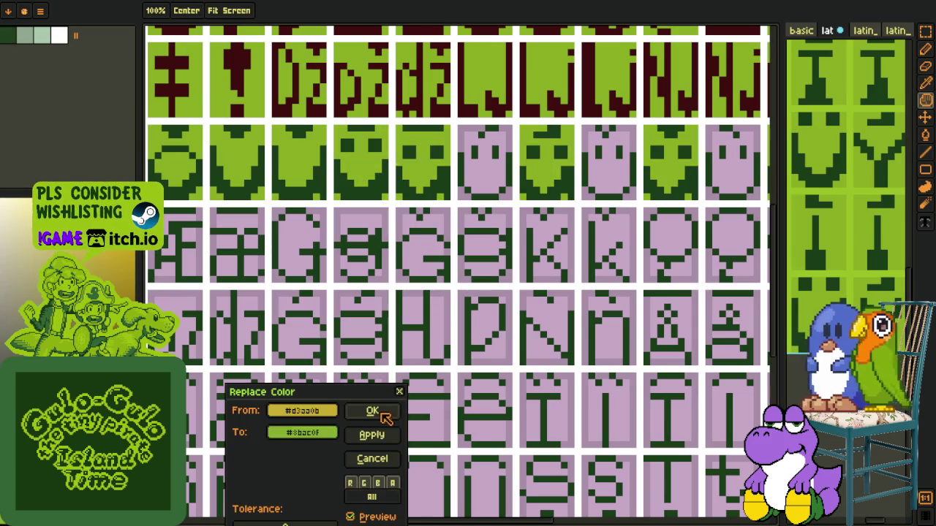
click(386, 413)
click(373, 194)
key(shift+r)
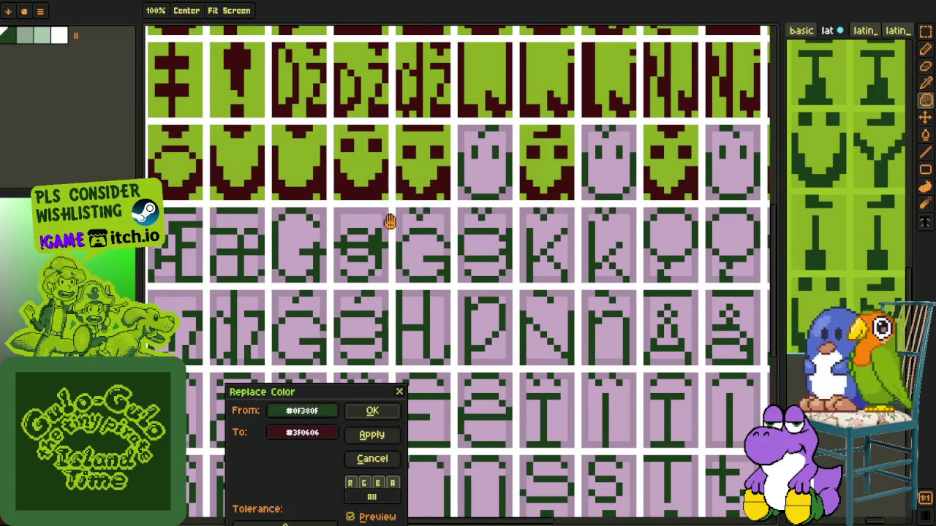
click(372, 410)
scroll(363, 288, down, 2)
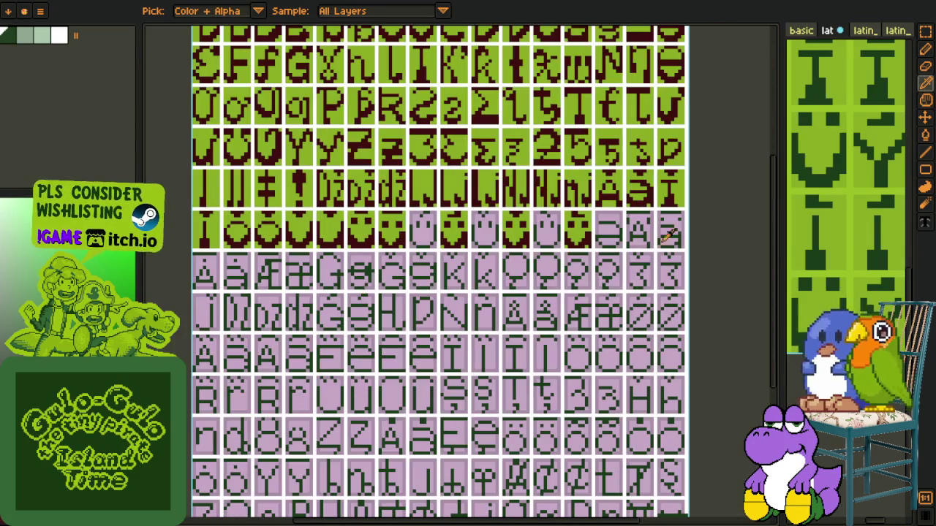
click(756, 203)
Look over the face row, briefly select a green face tile, then clear the selection
scroll(336, 268, up, 2)
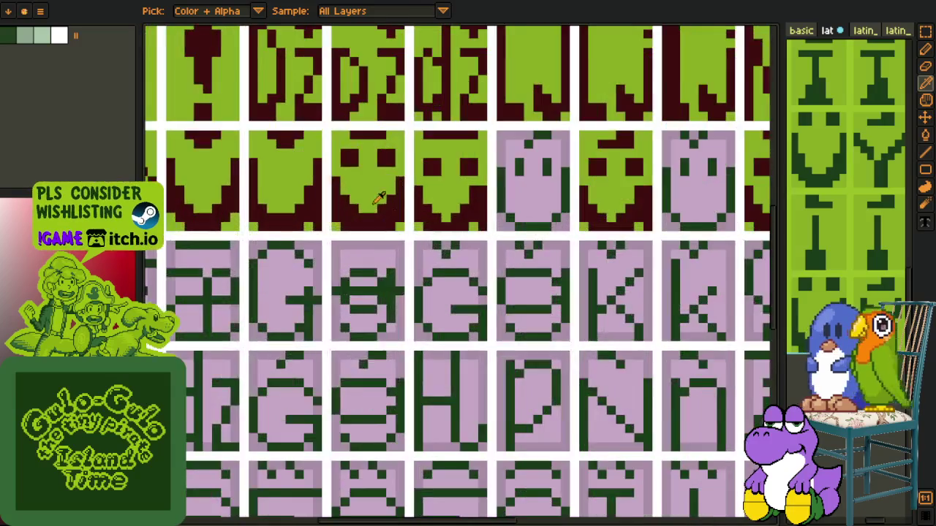
scroll(332, 219, up, 1)
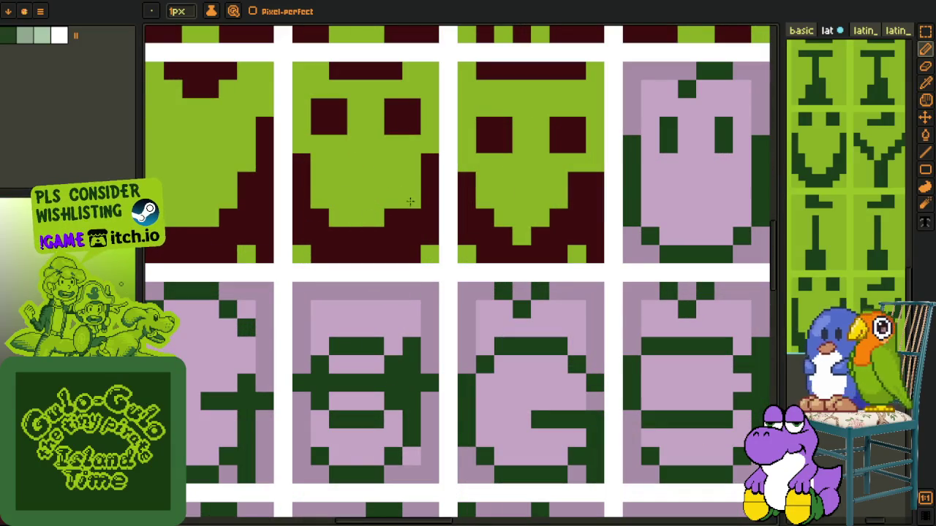
scroll(395, 219, down, 2)
scroll(373, 241, down, 1)
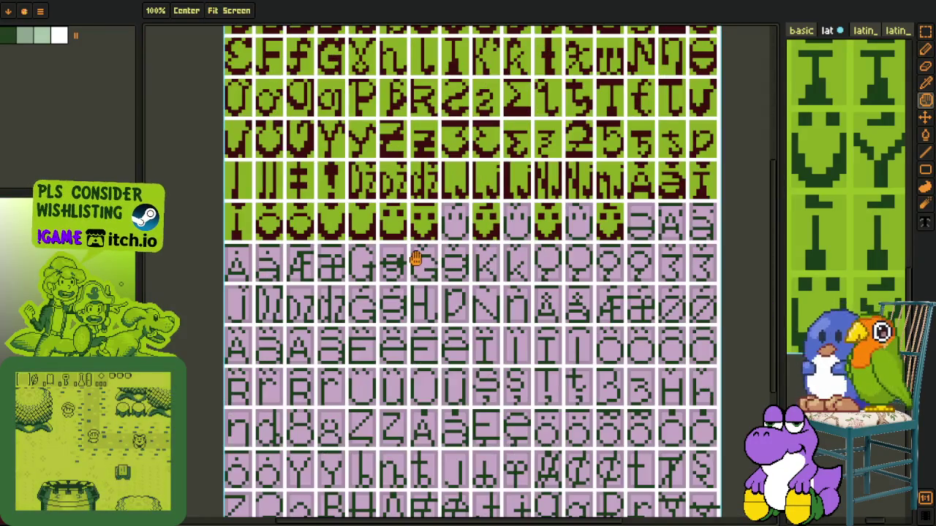
scroll(356, 251, down, 1)
scroll(356, 251, down, 1)
scroll(401, 227, up, 1)
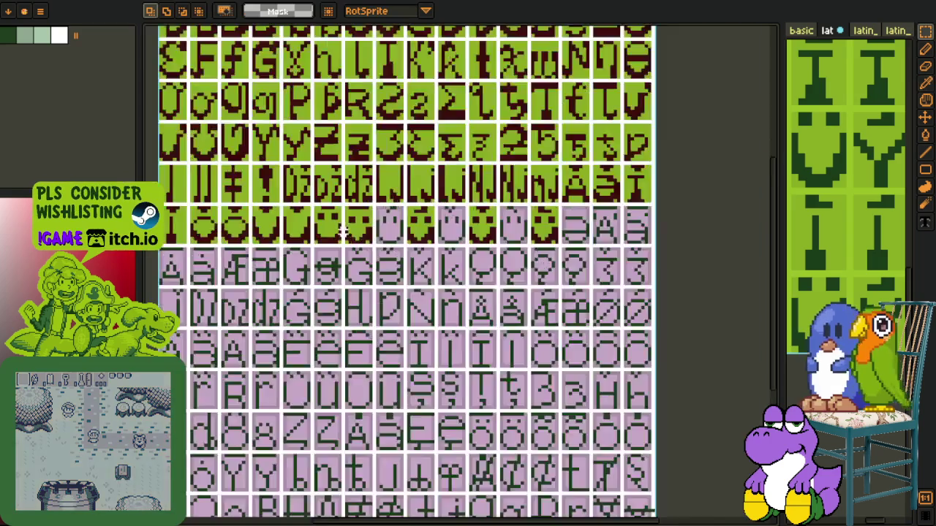
scroll(366, 241, up, 1)
scroll(332, 248, up, 1)
drag(304, 220, 269, 174)
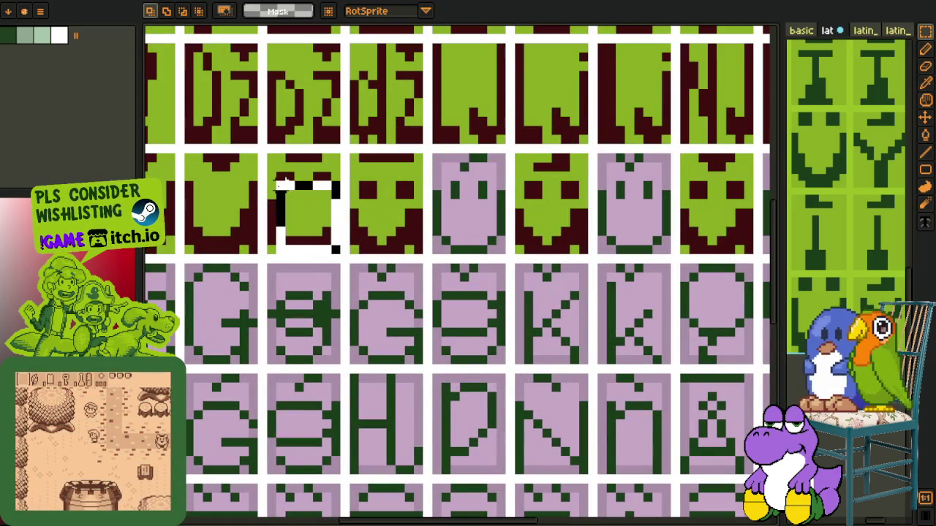
click(269, 178)
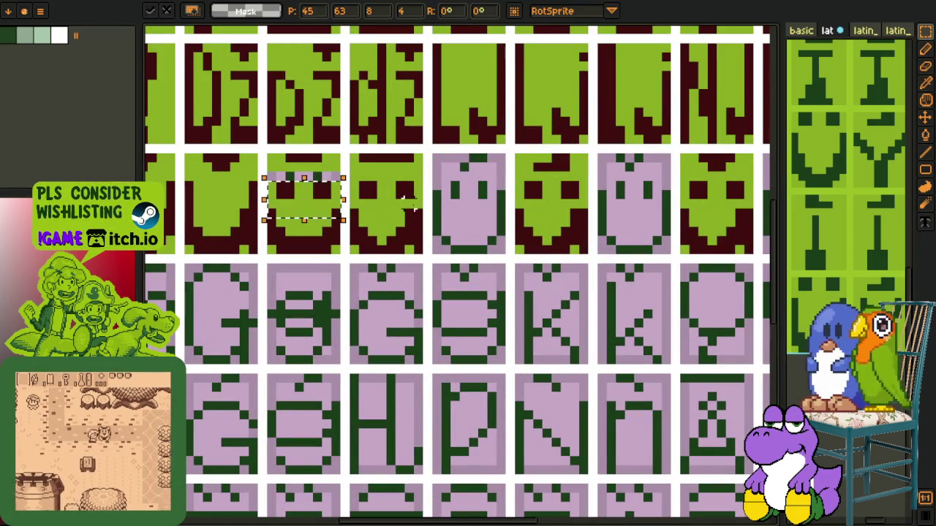
key(o)
key(g)
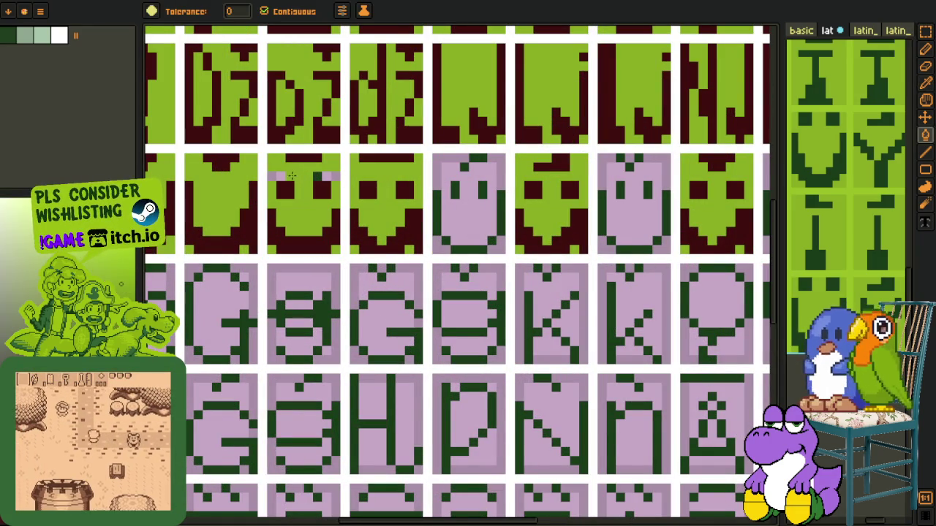
Copy the green smiley tile and paste a copy into the lilac slots
scroll(322, 175, down, 3)
key(o)
key(m)
scroll(337, 181, up, 3)
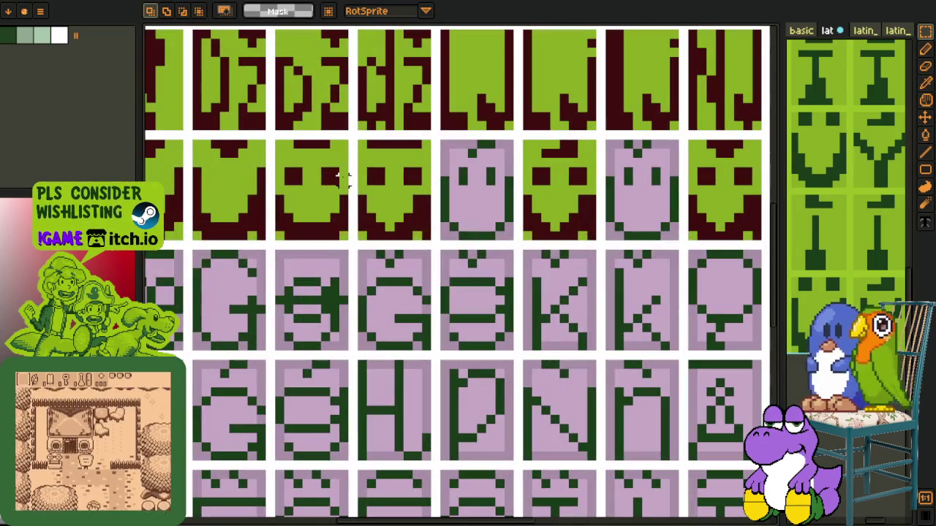
mouse_move(346, 168)
mouse_down()
mouse_move(279, 235)
mouse_move(483, 226)
mouse_move(275, 255)
mouse_move(598, 269)
mouse_up()
key(ctrl+c)
key(ctrl+v)
key(ctrl+v)
key(ctrl+v)
key(Return)
Shift the top strips of three smiley tiles one tile left to align them
scroll(598, 269, down, 2)
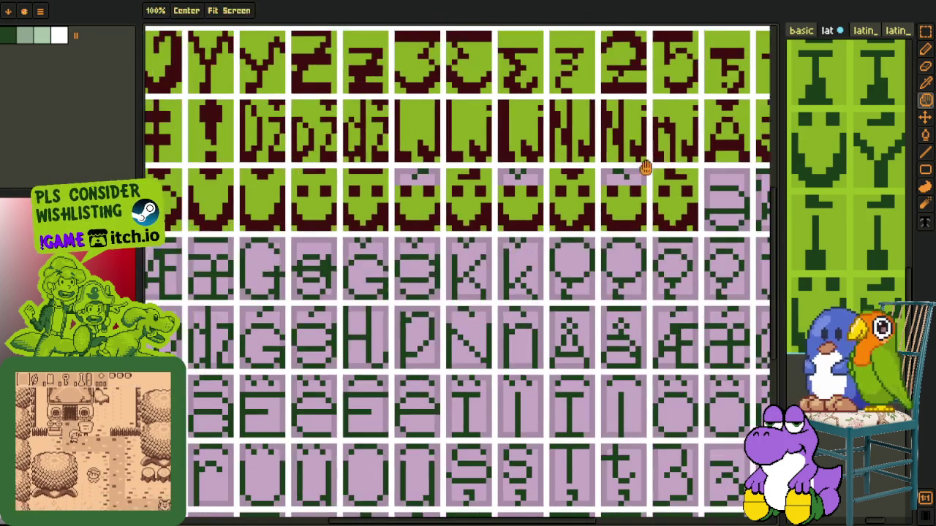
scroll(472, 207, up, 1)
scroll(463, 209, up, 1)
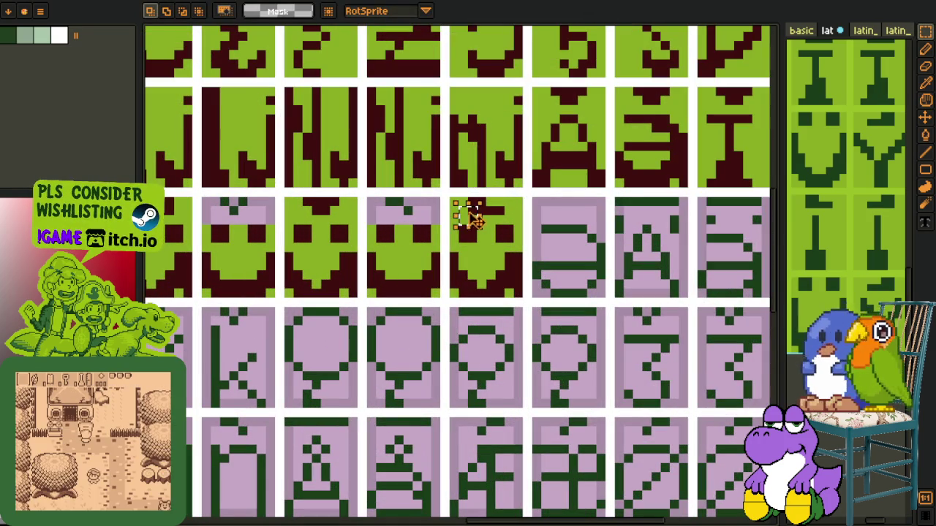
mouse_move(447, 227)
mouse_down()
mouse_move(525, 196)
mouse_move(413, 212)
mouse_move(502, 241)
mouse_up()
key(Return)
mouse_move(370, 223)
mouse_down()
mouse_move(449, 254)
mouse_move(343, 244)
mouse_move(491, 236)
mouse_up()
key(Return)
mouse_move(392, 270)
mouse_down()
mouse_move(326, 238)
mouse_move(329, 259)
mouse_move(273, 256)
mouse_up()
key(Return)
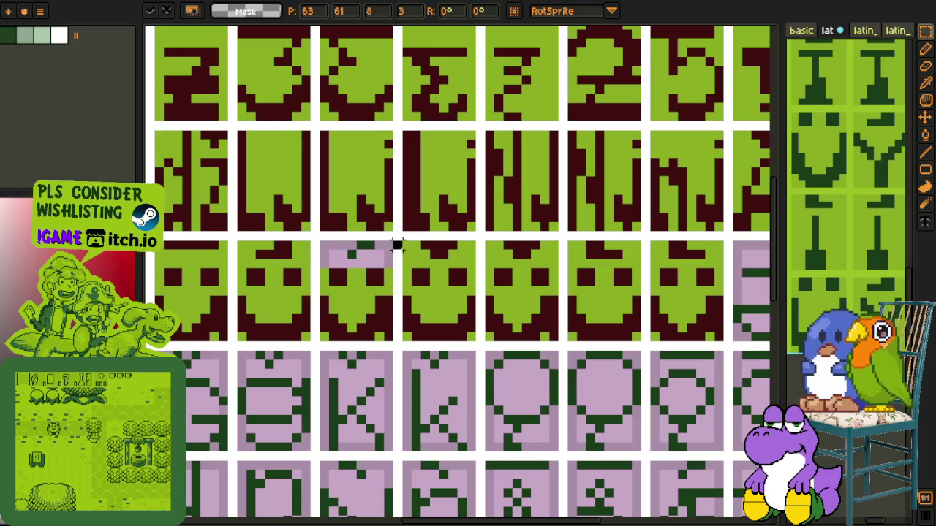
Save the glyph sheet and bring the left glyph columns and layer timeline into view
scroll(502, 245, down, 2)
key(ctrl+s)
drag(554, 277, 399, 255)
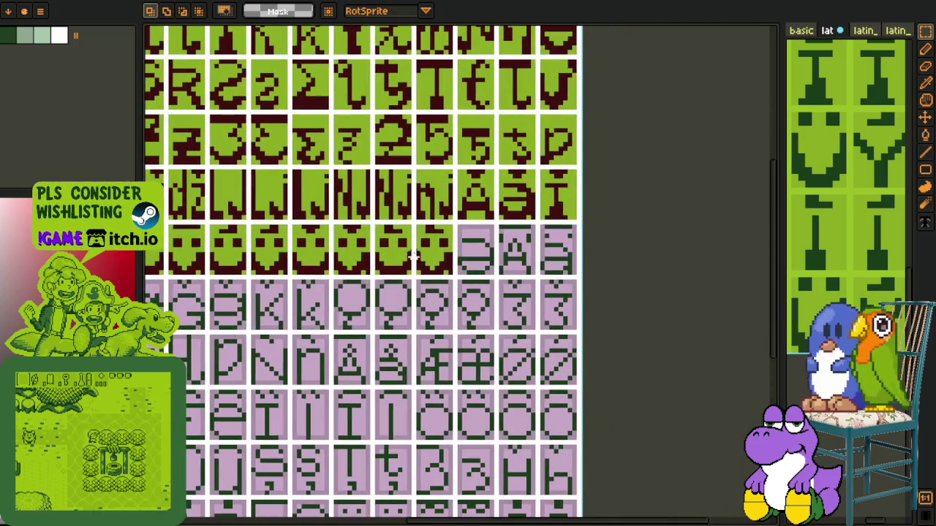
scroll(399, 253, down, 3)
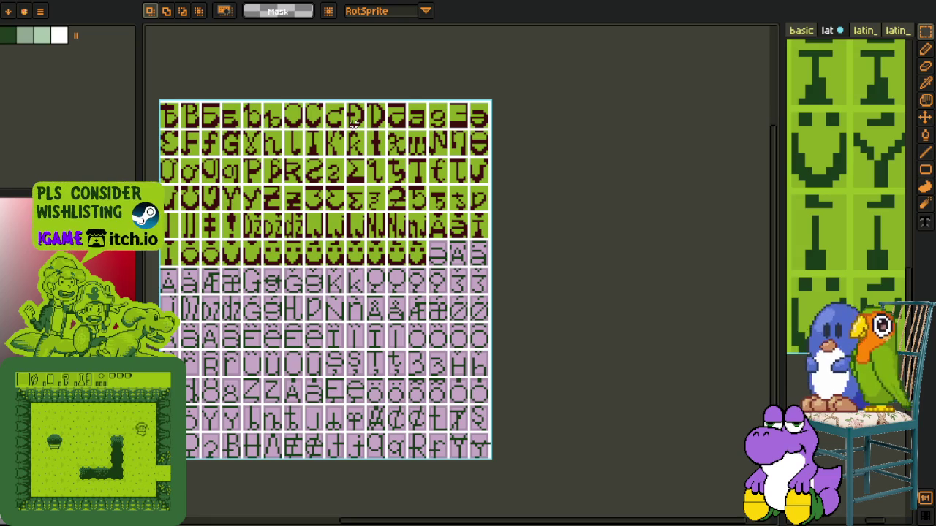
key(Tab)
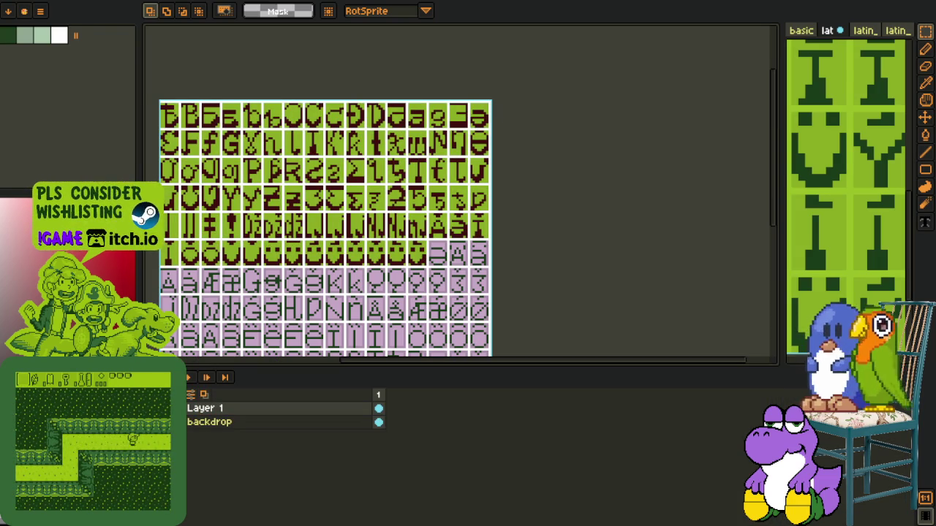
Select a green glyph tile and move it into the lilac slot after the smiley faces
scroll(436, 104, up, 3)
scroll(436, 104, up, 2)
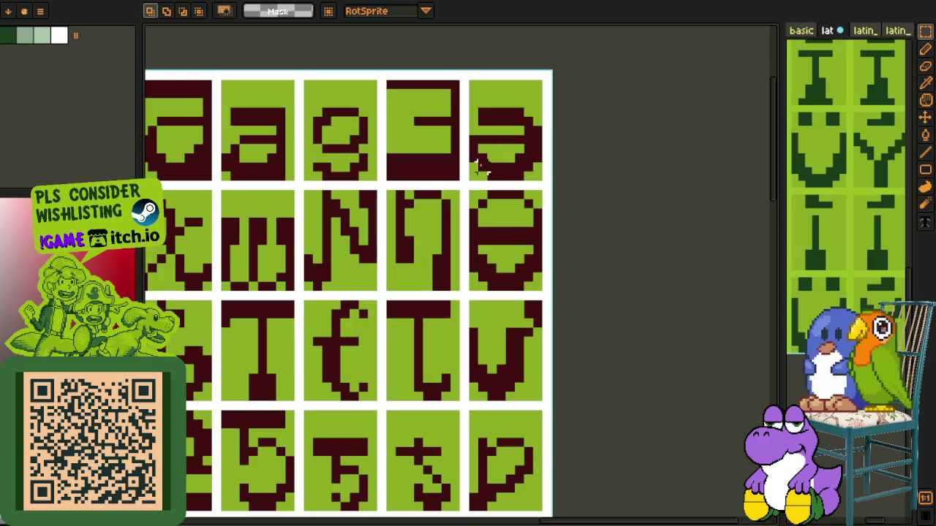
drag(472, 176, 525, 93)
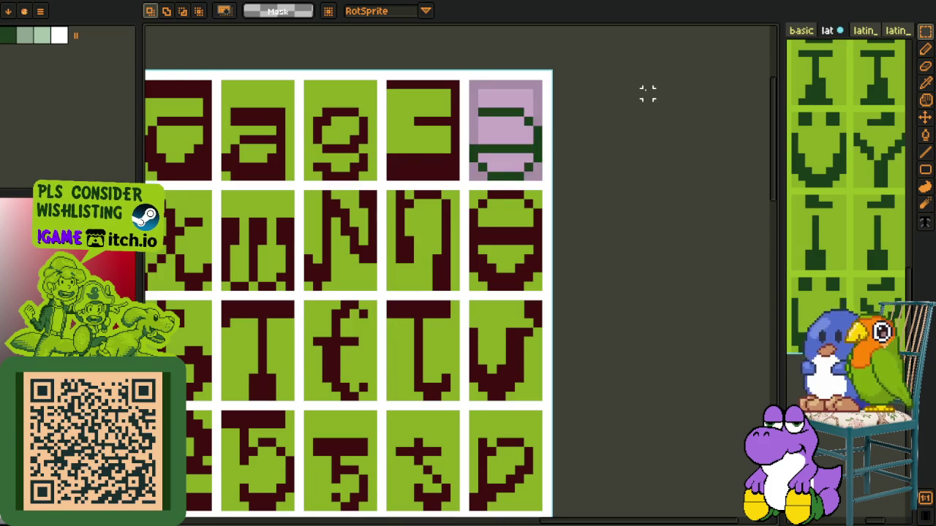
scroll(533, 209, down, 2)
scroll(495, 189, up, 2)
scroll(495, 188, up, 2)
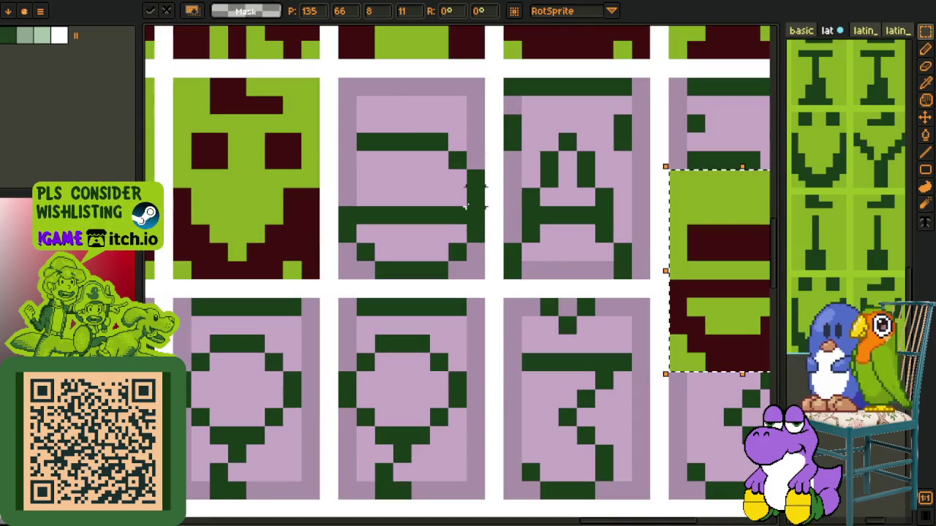
drag(661, 261, 409, 195)
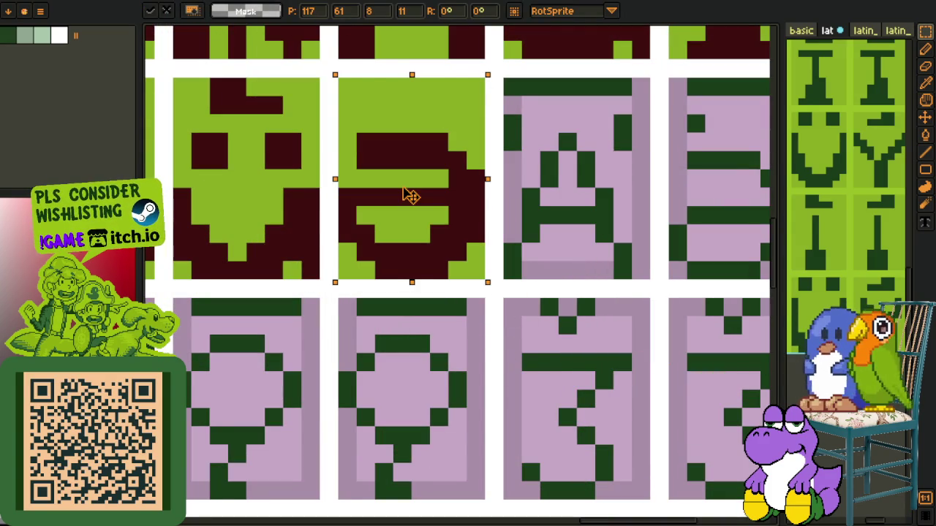
key(Return)
Drag the panel divider left to widen the reference sheet, then save
scroll(589, 194, down, 3)
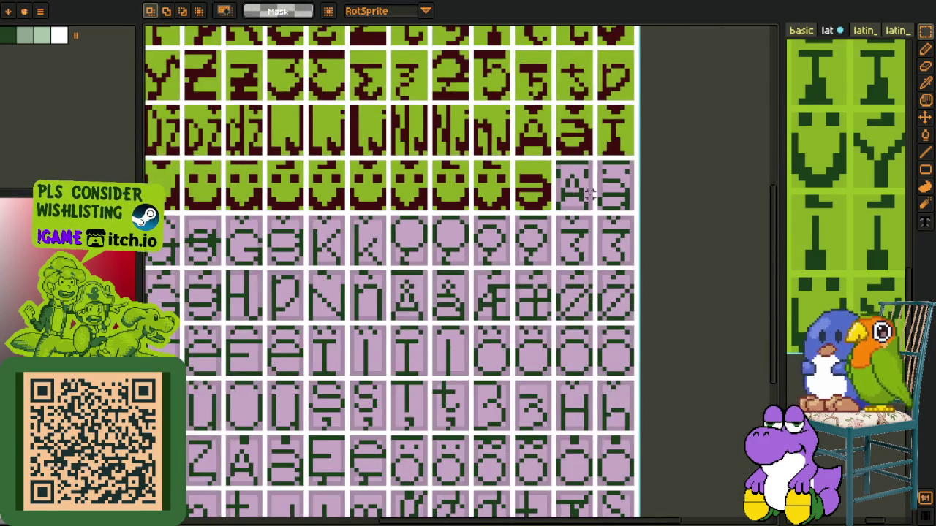
scroll(643, 192, down, 1)
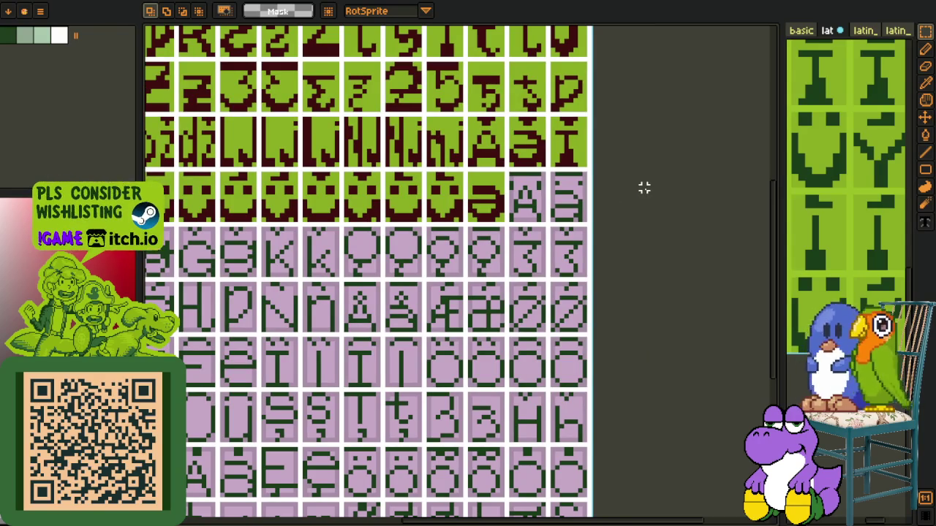
scroll(643, 189, down, 1)
scroll(580, 200, down, 1)
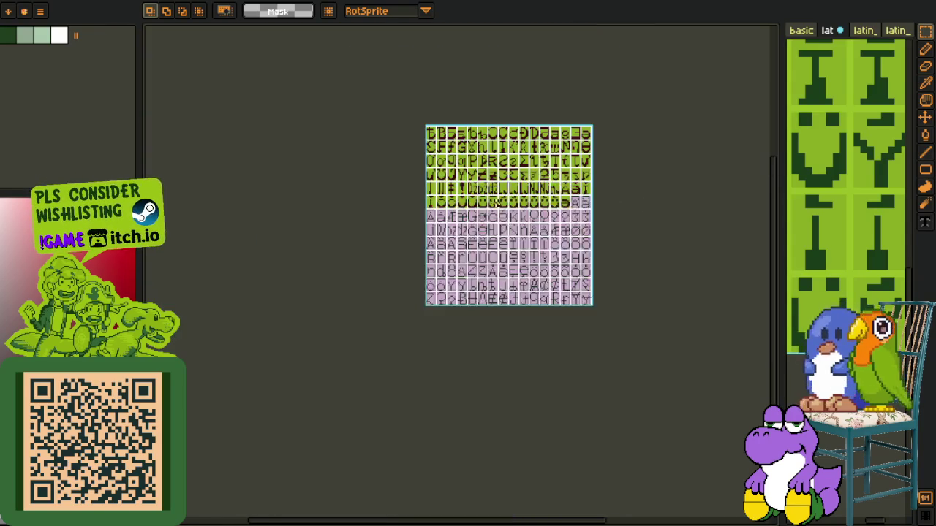
scroll(504, 202, up, 1)
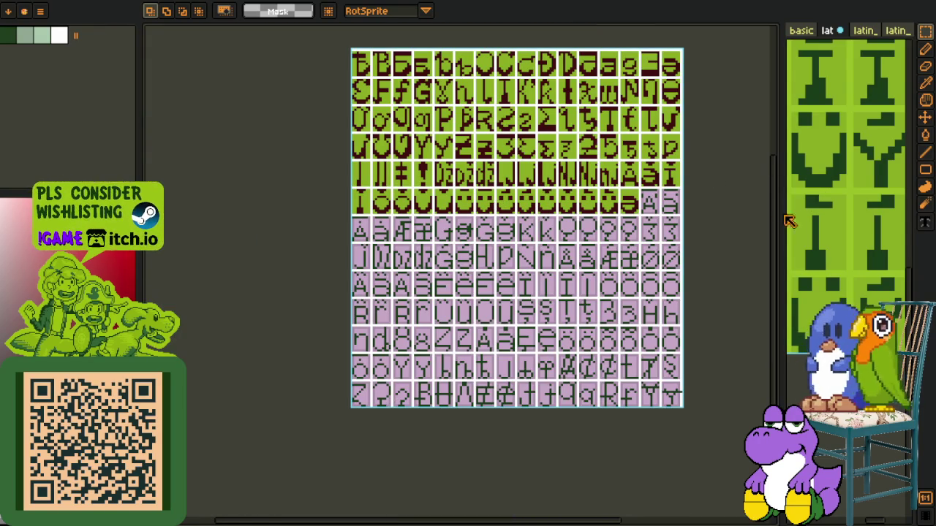
drag(780, 214, 626, 214)
scroll(753, 309, down, 1)
scroll(755, 319, down, 1)
key(ctrl+s)
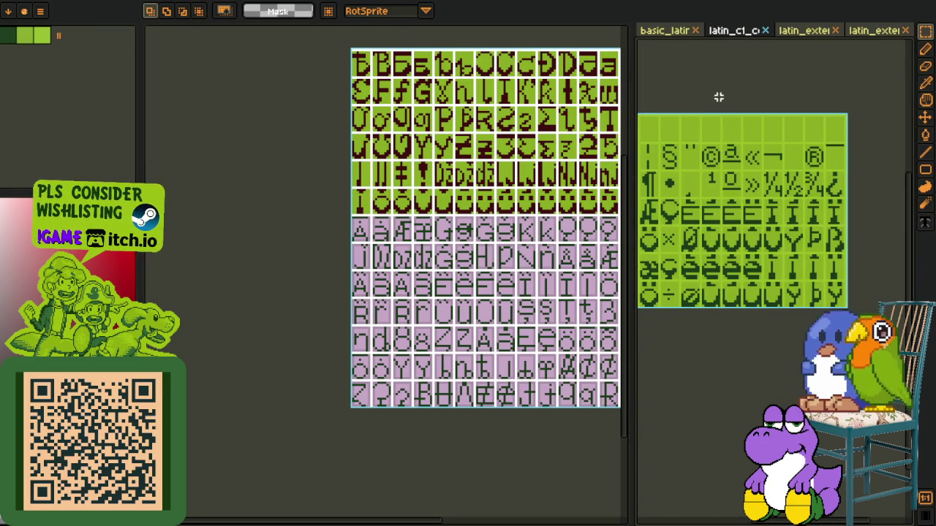
Switch the reference panel from the basic_latin sheet to the latin_extended glyph sheets
click(669, 30)
scroll(867, 245, down, 2)
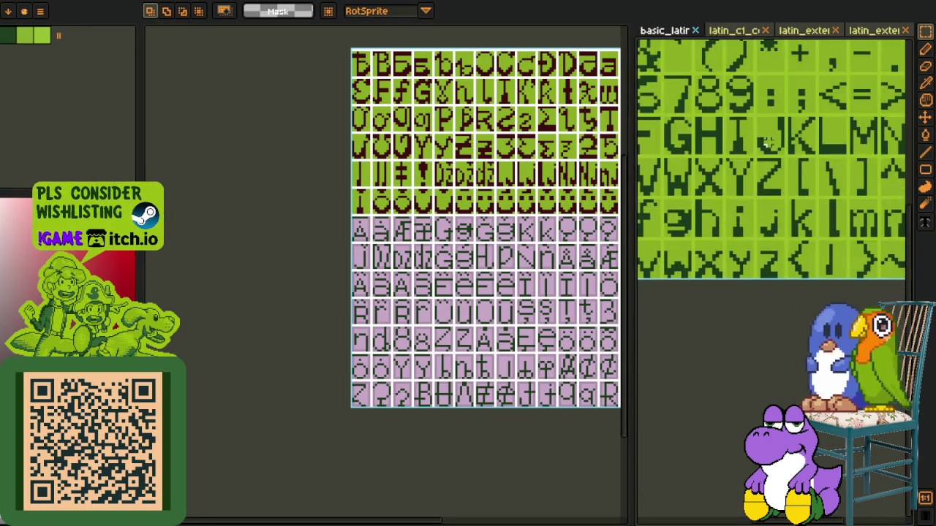
scroll(867, 244, down, 1)
scroll(867, 244, down, 1)
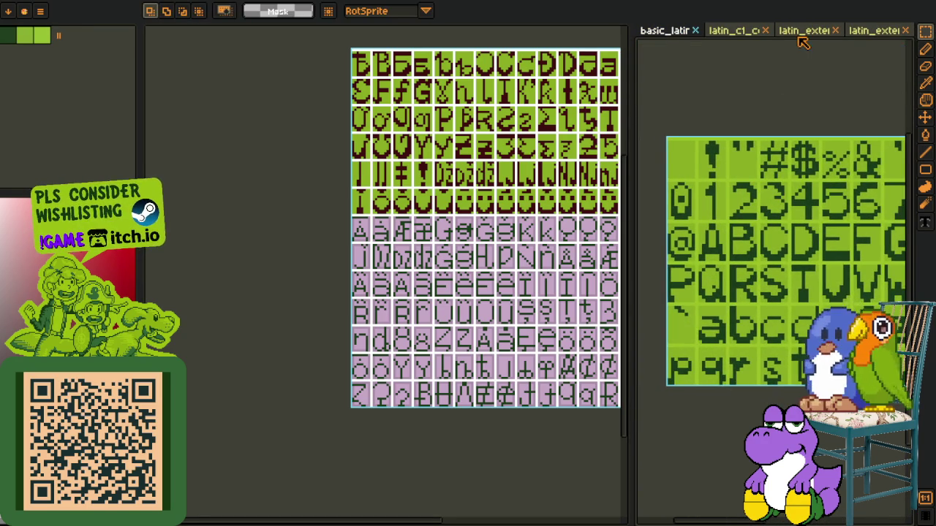
click(803, 30)
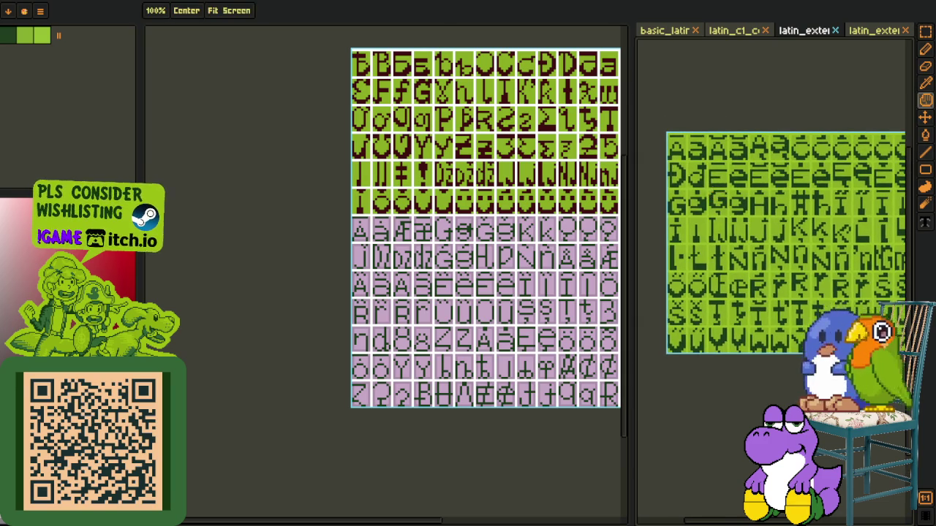
scroll(753, 173, down, 1)
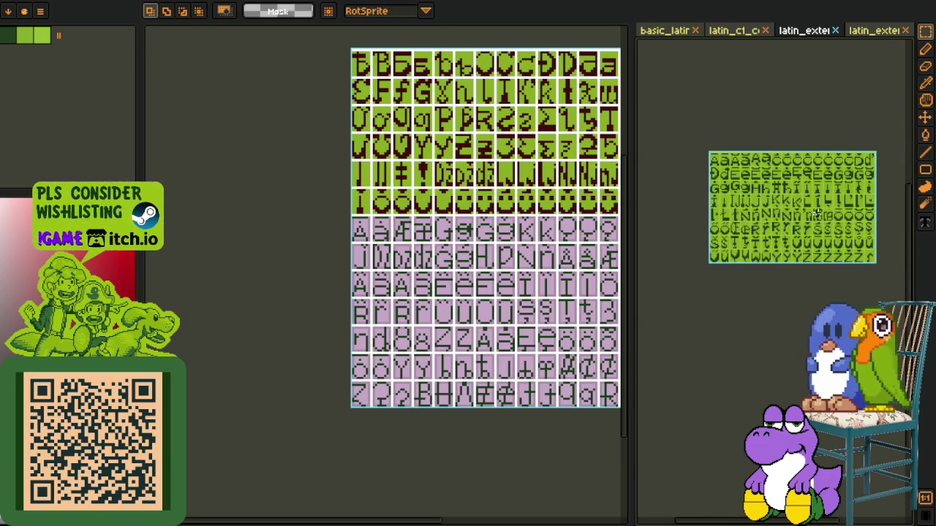
scroll(804, 214, up, 2)
scroll(710, 203, down, 1)
scroll(793, 192, up, 1)
scroll(793, 192, down, 1)
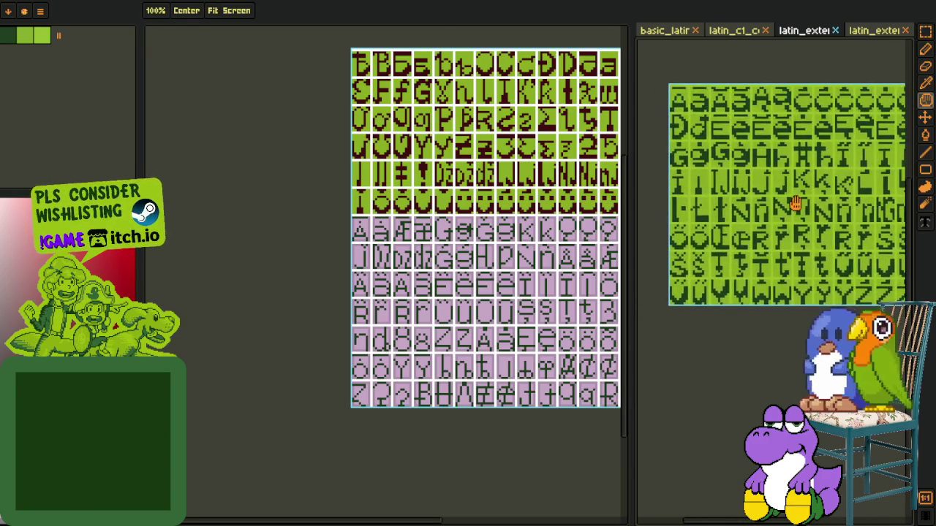
scroll(731, 219, up, 1)
click(867, 32)
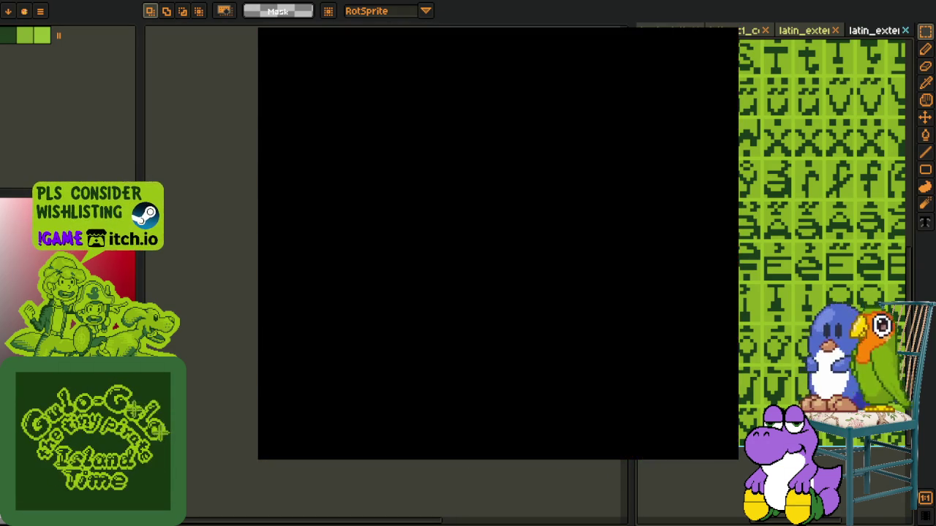
Walk the player through the door into the trophy room and out the right-hand door
key(Up)
key(Left)
key(Right)
key(Up)
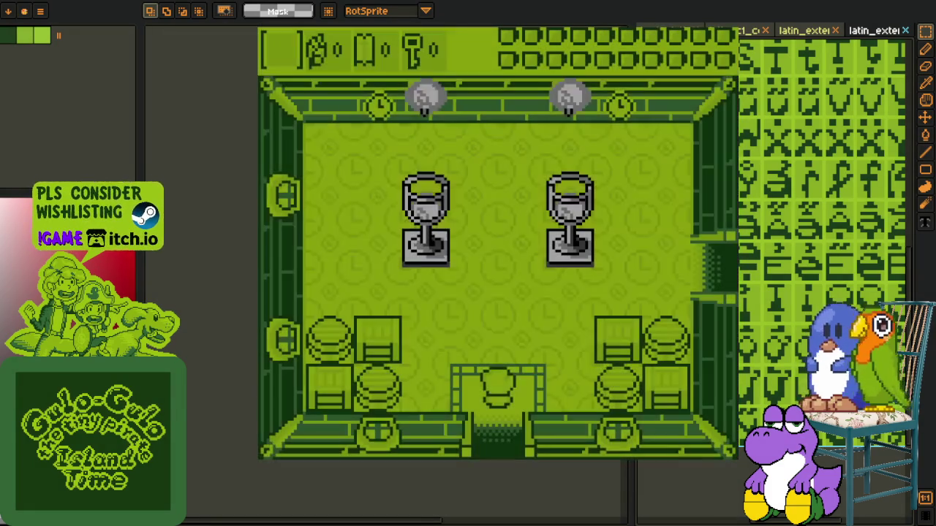
key(Up)
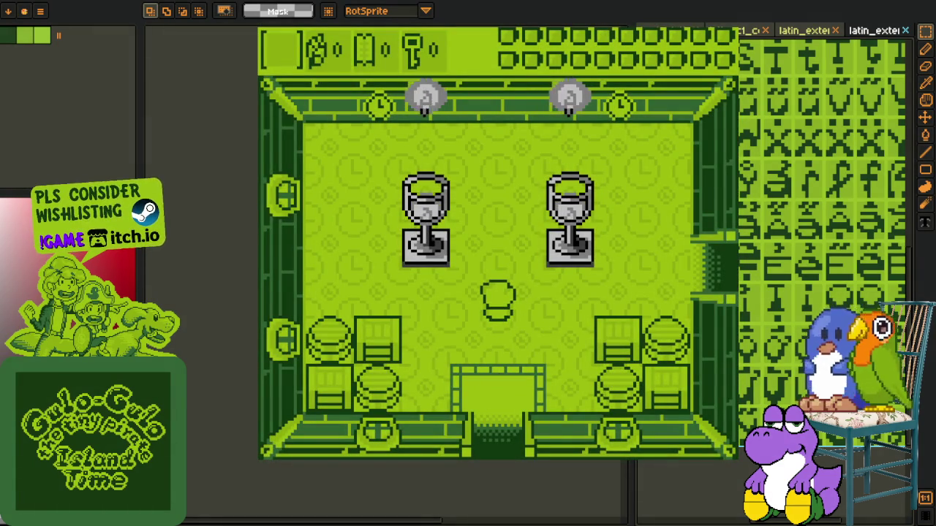
key(Right)
key(Up)
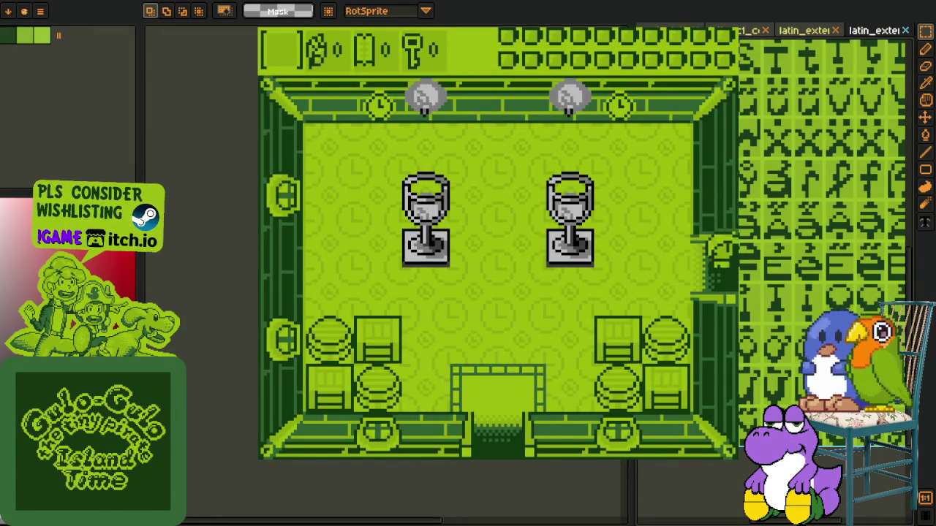
Attack and defeat the enemy with z, then leave through the top door
key(Right)
key(z)
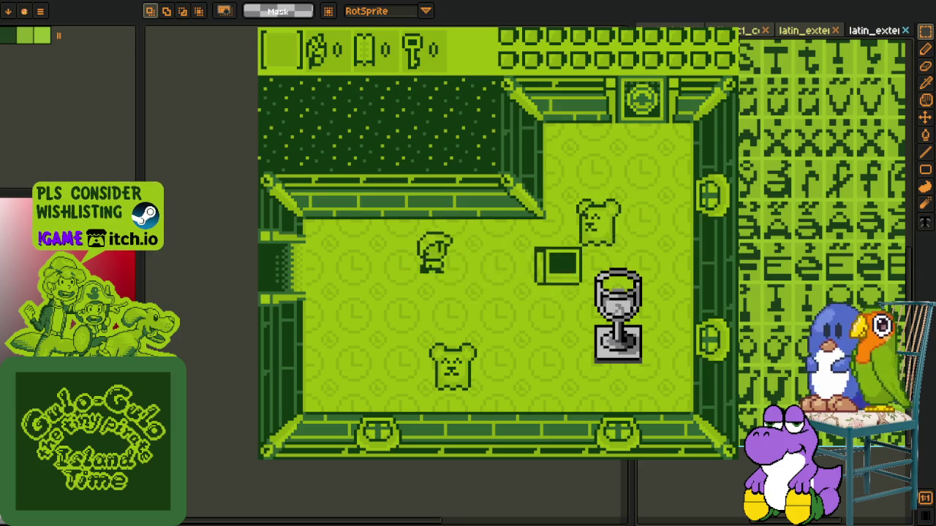
key(Left)
key(z)
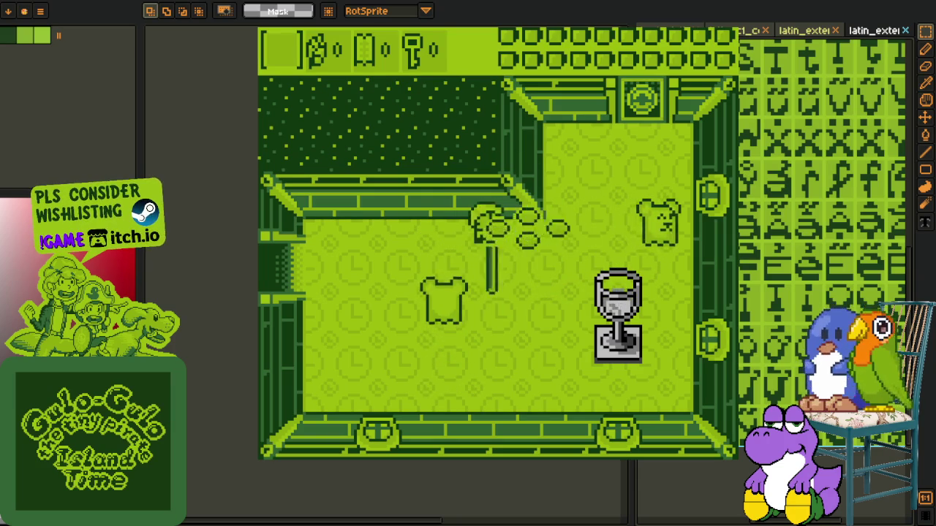
key(Right)
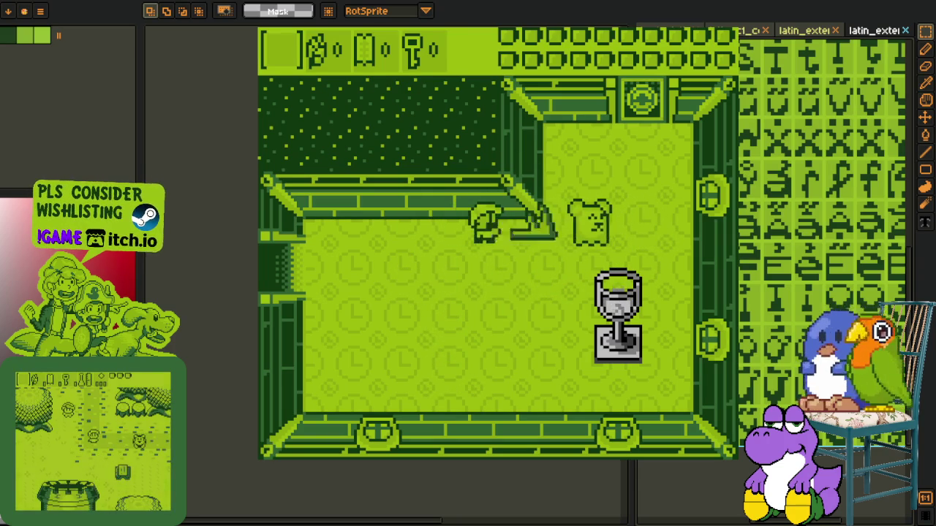
key(Right)
key(z)
key(Up)
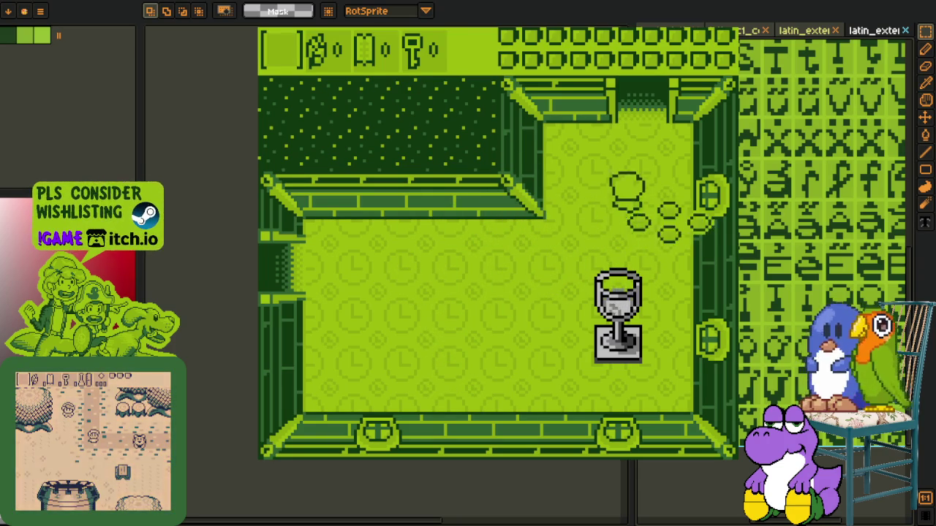
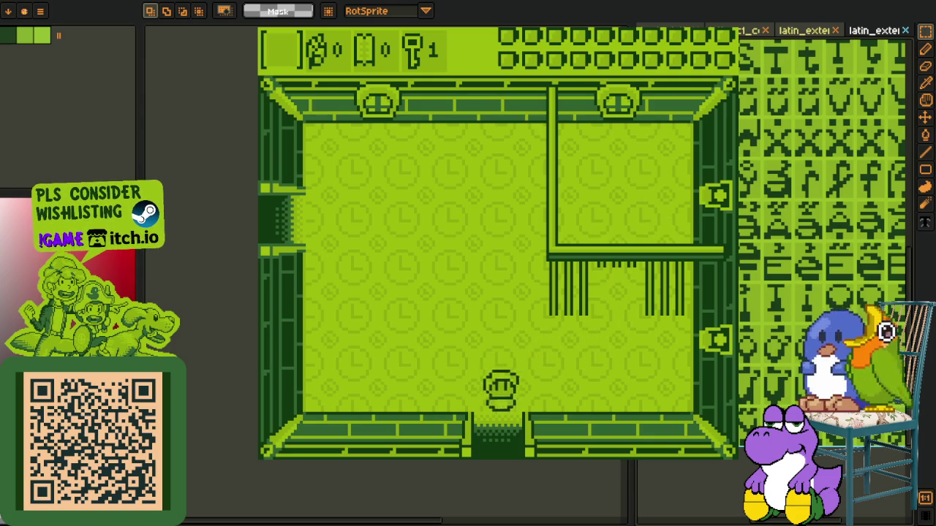
Walk the pirate down, past the grass pit and through the trophy room to the three-bear room
key(Down)
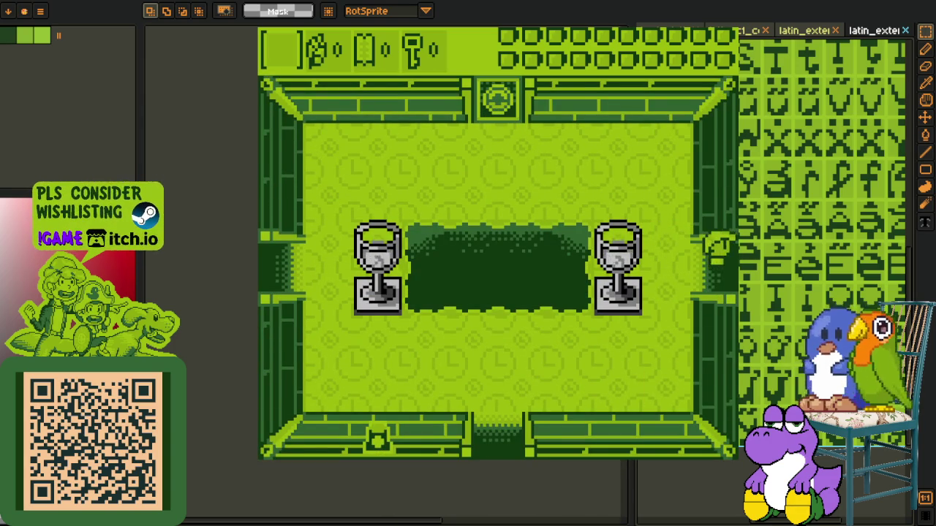
key(Right)
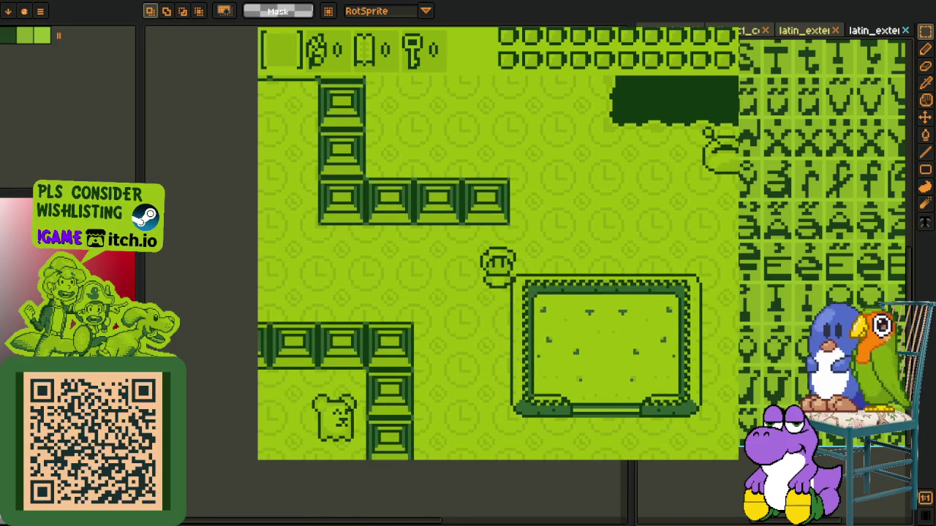
key(Up)
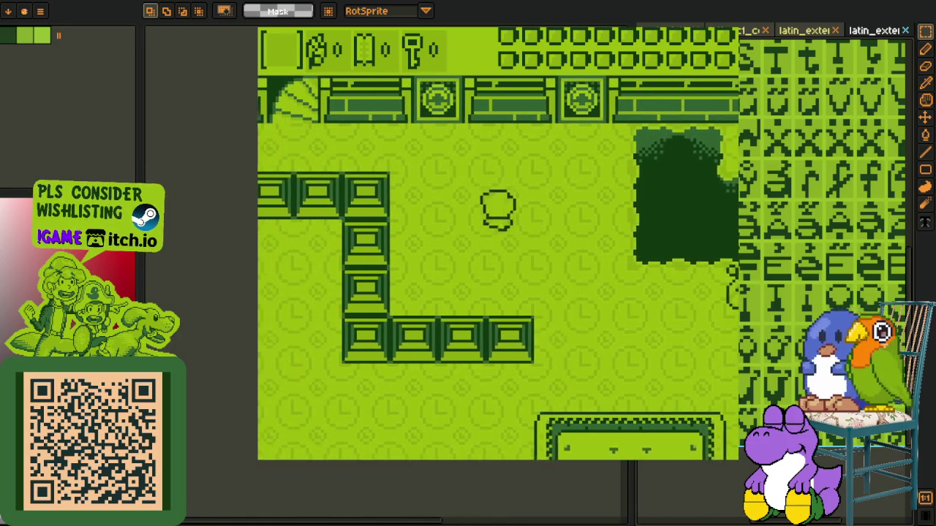
key(Up)
key(Up)
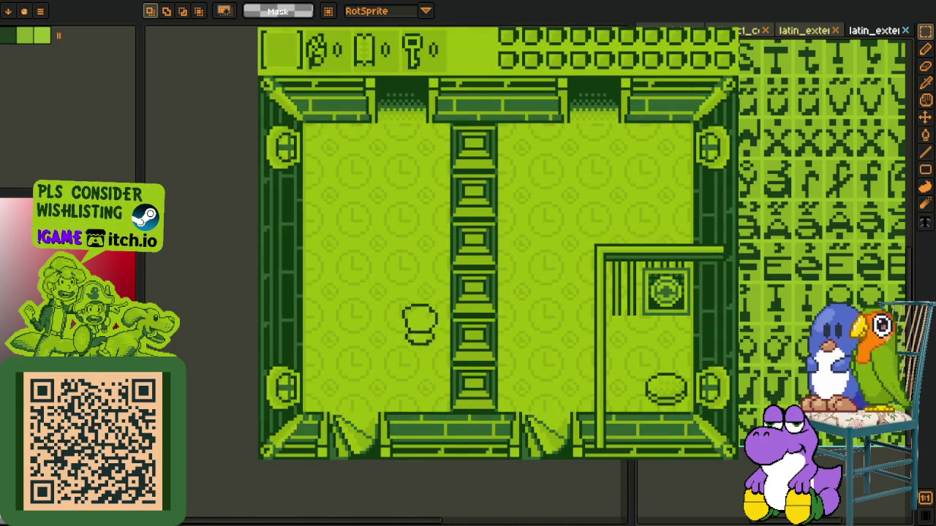
key(Up)
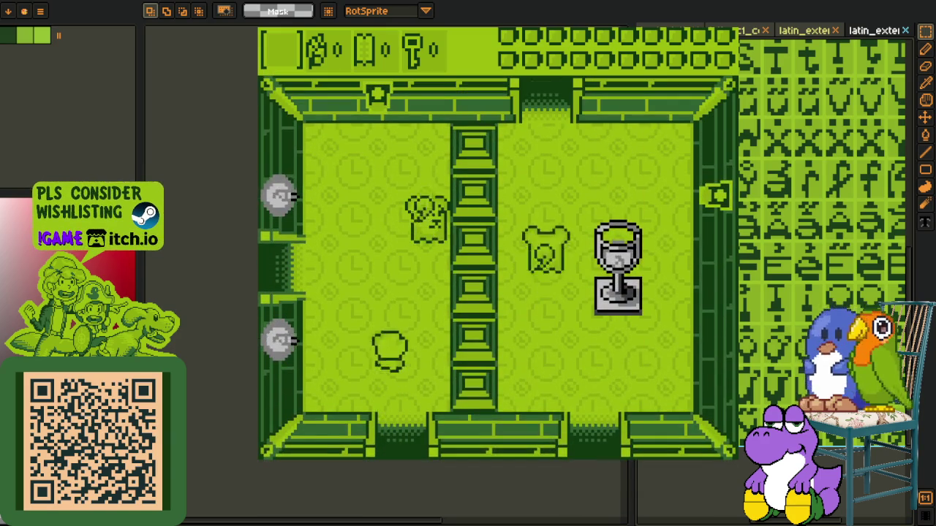
key(Left)
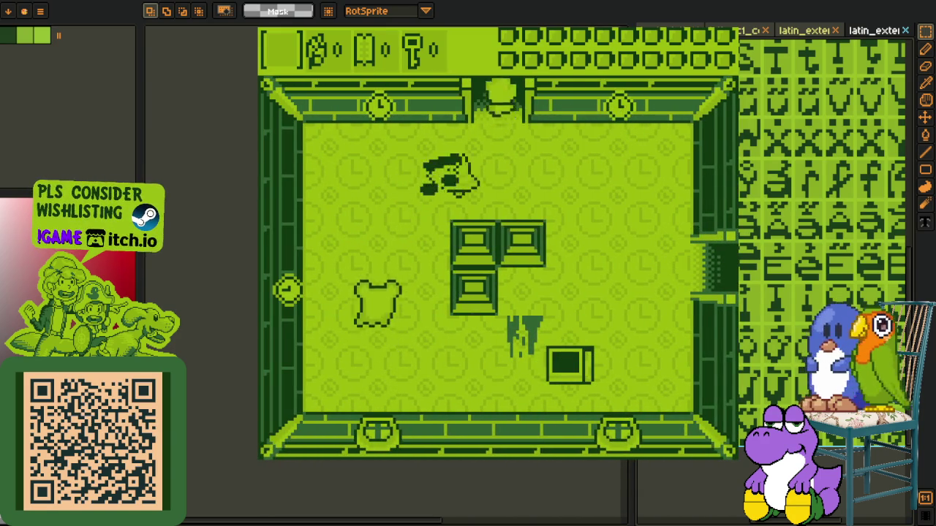
key(Up)
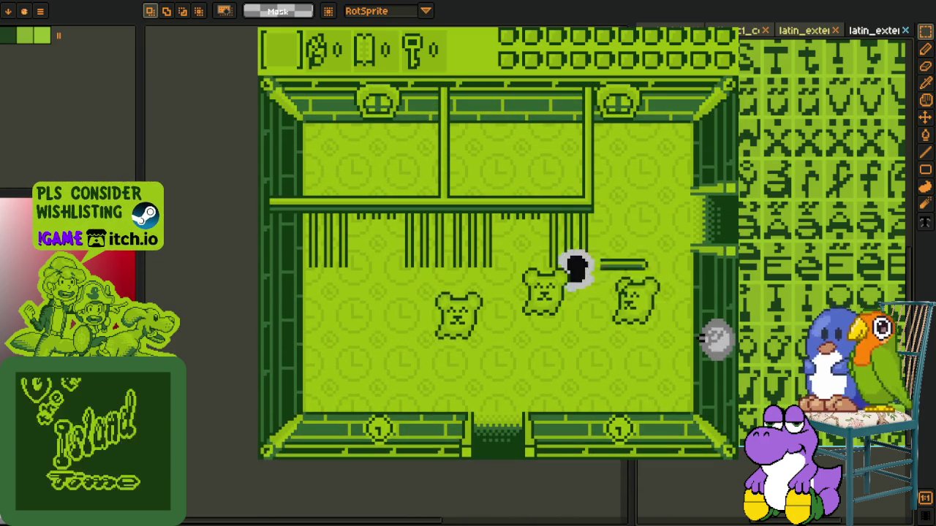
key(Right)
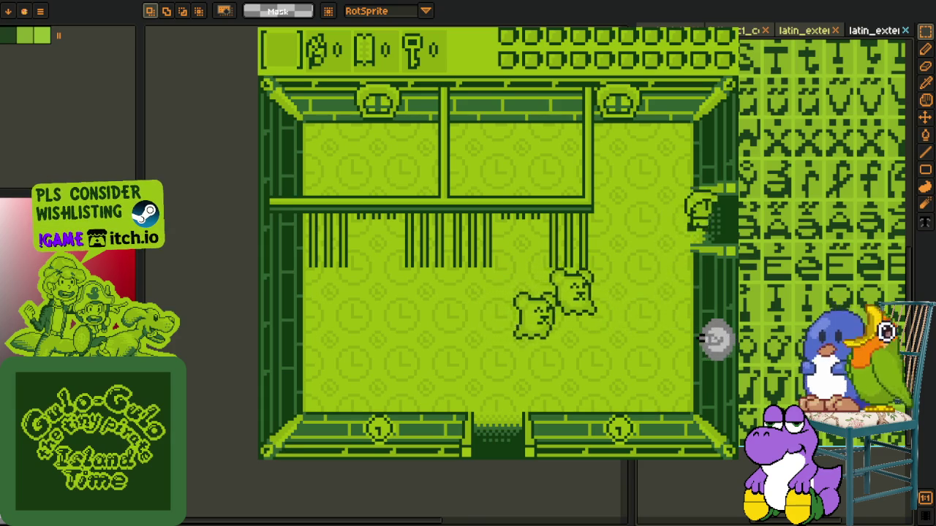
Continue right, down past the bear and through the bottom door into the pillar room
key(Right)
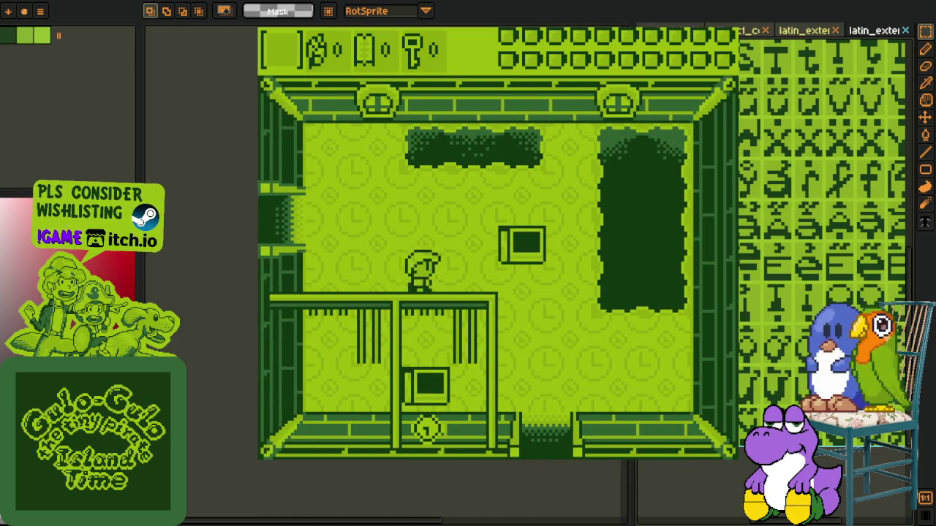
key(Down)
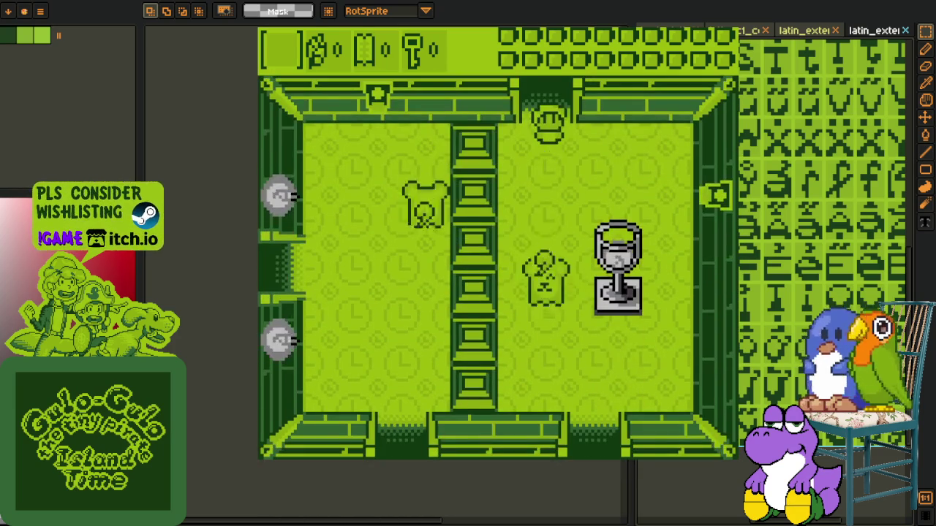
key(Right)
key(Down)
key(Left)
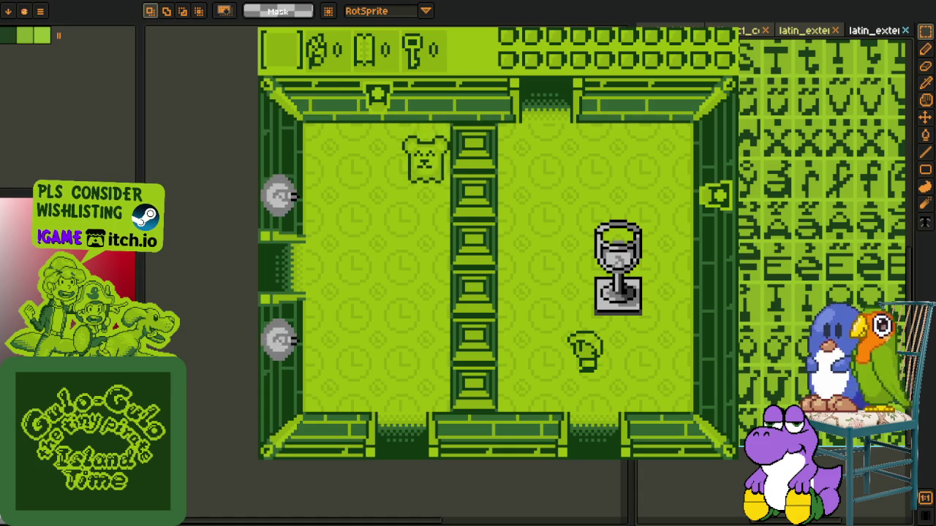
key(Down)
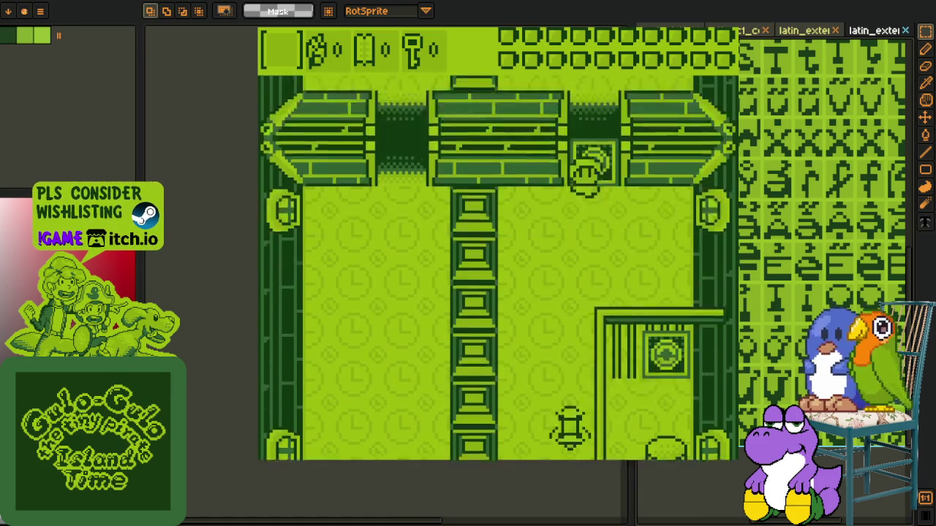
key(Up)
key(Down)
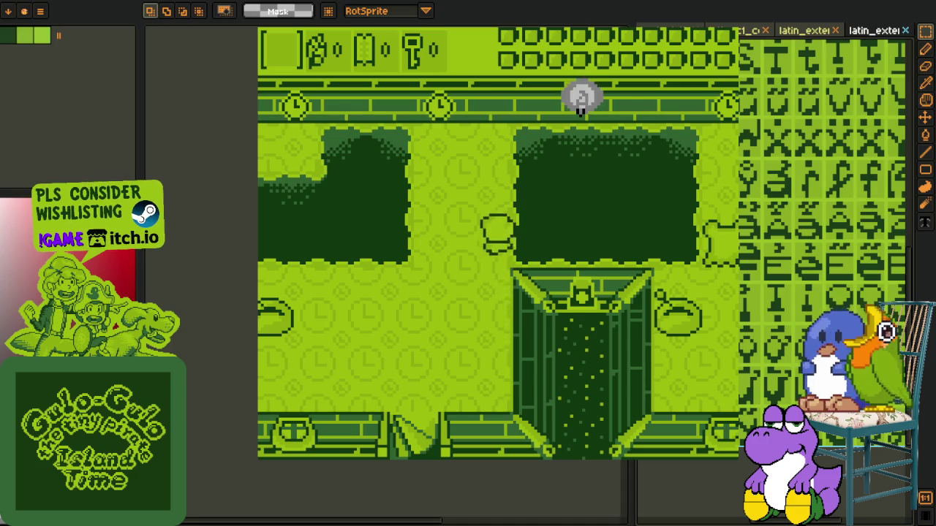
Bring up the game's Audio settings with Master, Music and SFX at 100
key(z)
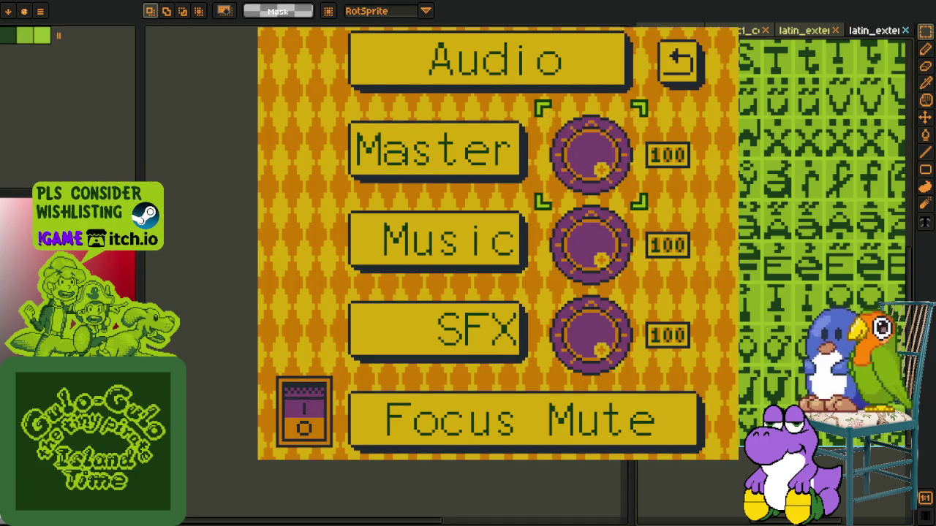
Leave the audio settings and walk around the courtyard past the barred hedge to the pot
key(x)
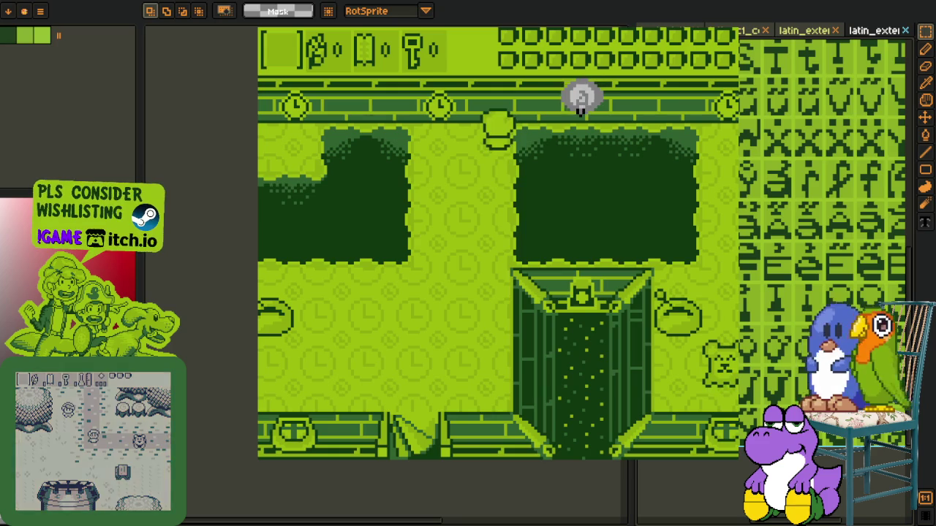
key(Down)
key(Left)
key(Right)
key(Up)
key(Right)
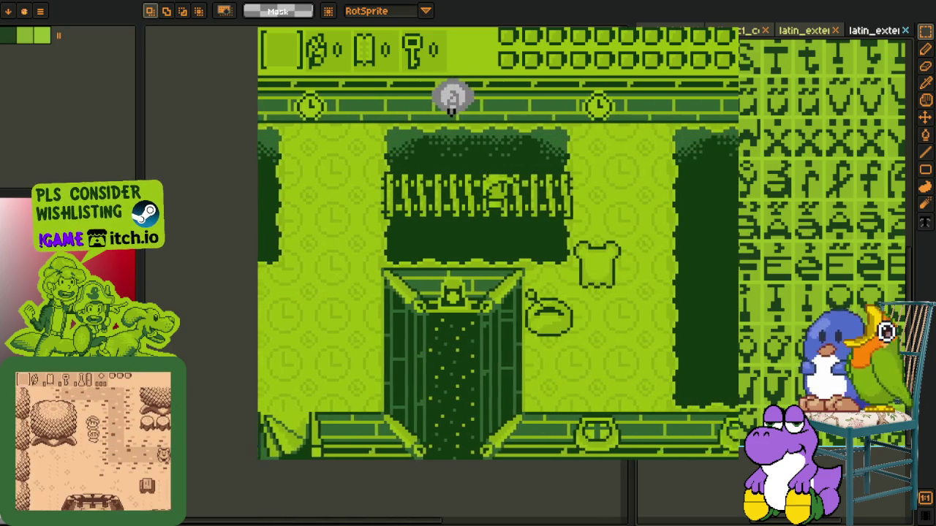
key(Down)
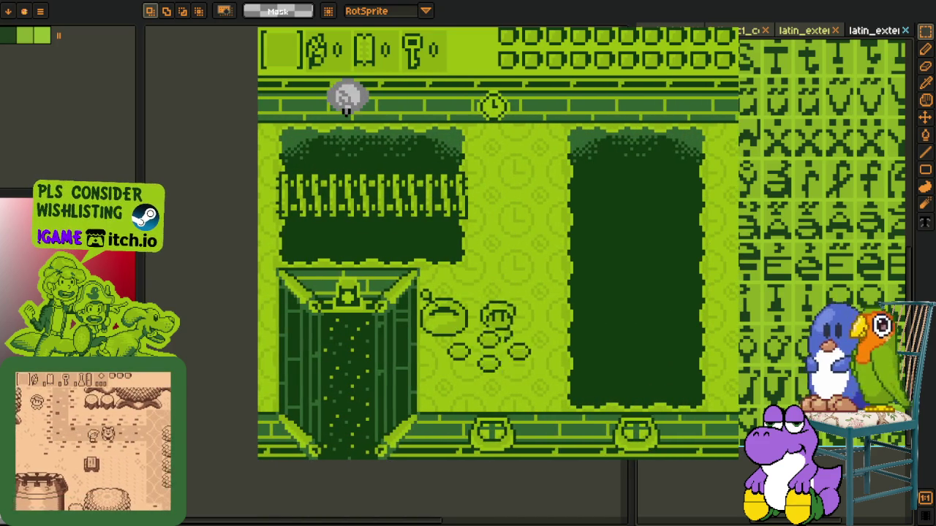
Walk right along the hedges into the next room, then back to the left doorway
key(Down)
key(Right)
key(Right)
key(Up)
key(Right)
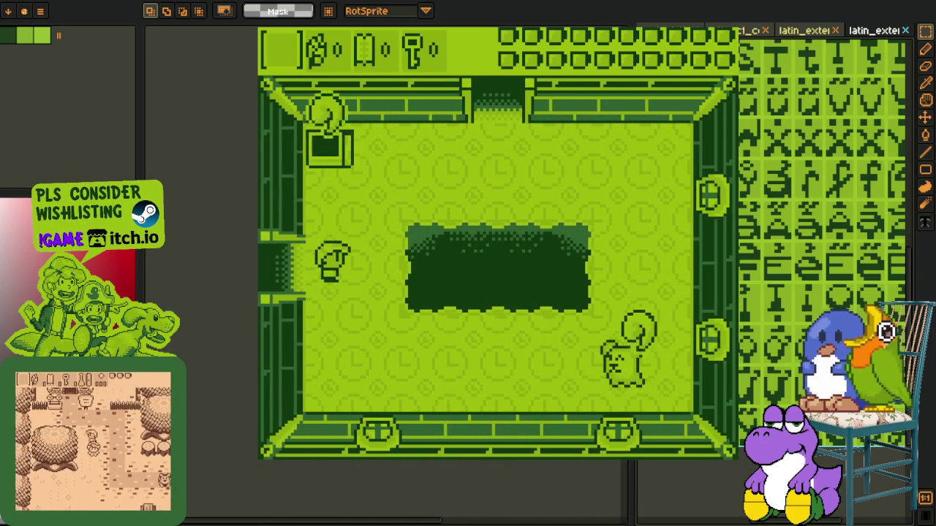
key(Up)
key(Down)
key(Up)
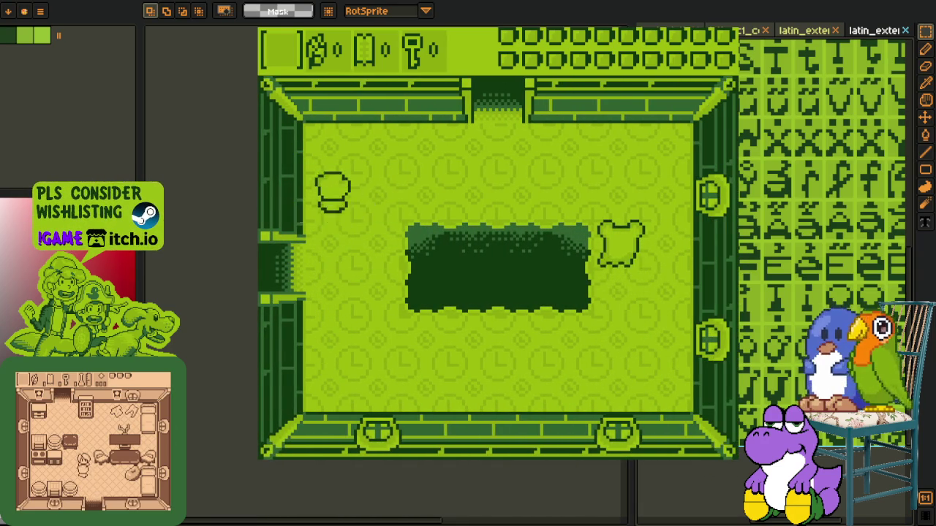
key(z)
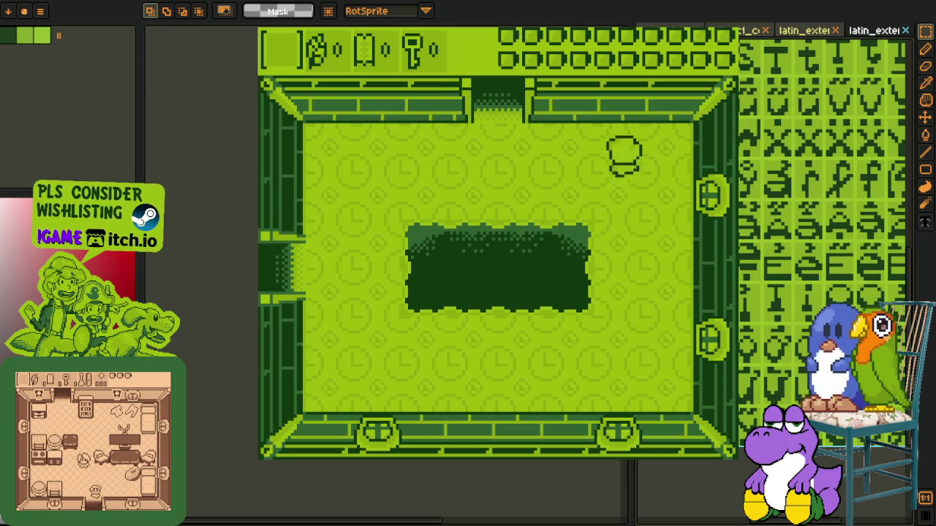
Go up into the goblet room, then quit the game to return to the font sheet
key(Up)
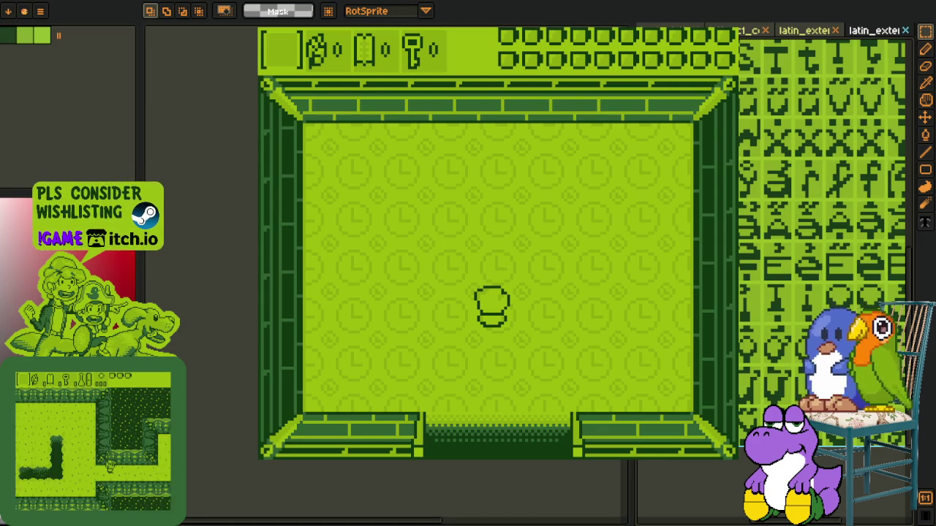
key(Escape)
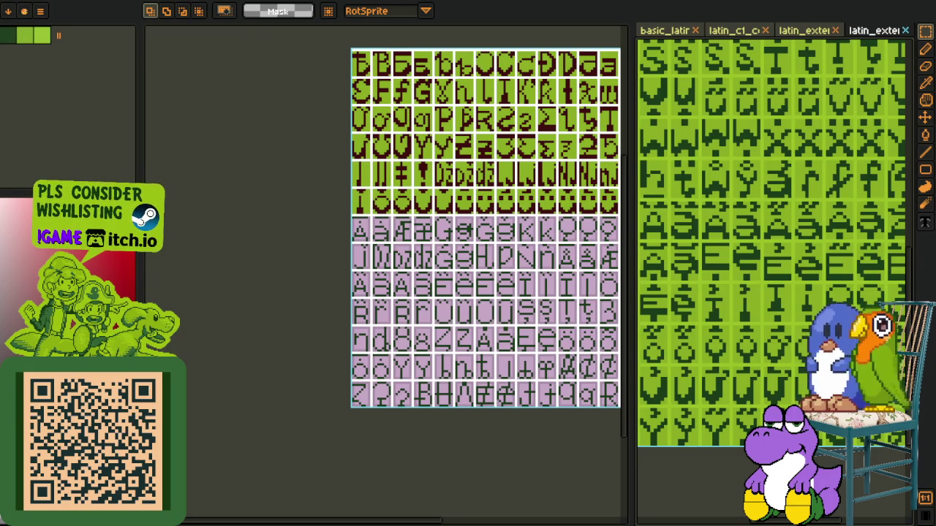
scroll(447, 372, down, 2)
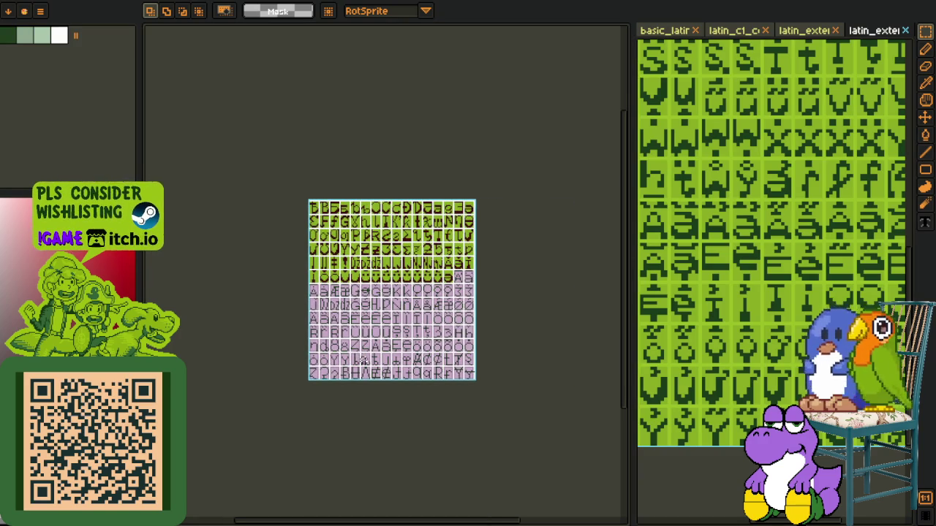
Pan and zoom around the reference glyph sheet to inspect other letters
scroll(421, 365, up, 2)
scroll(568, 265, up, 1)
scroll(559, 303, down, 1)
scroll(645, 222, up, 1)
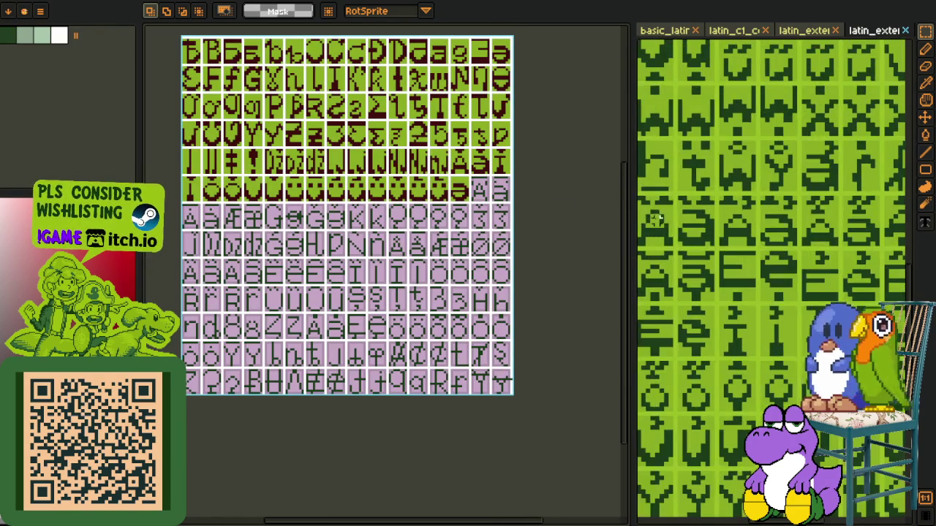
scroll(719, 273, up, 1)
scroll(718, 274, up, 1)
scroll(760, 309, up, 1)
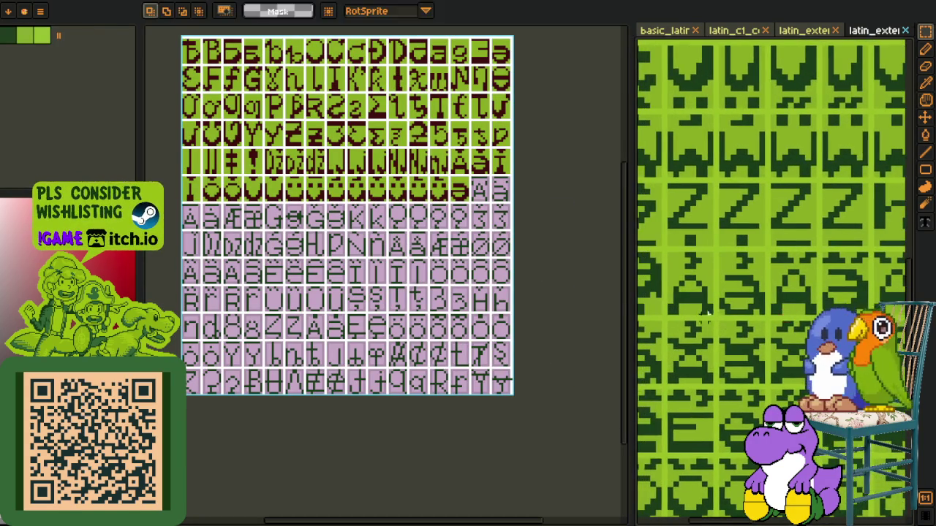
drag(773, 313, 813, 316)
drag(715, 380, 656, 345)
scroll(657, 345, up, 1)
scroll(656, 345, up, 1)
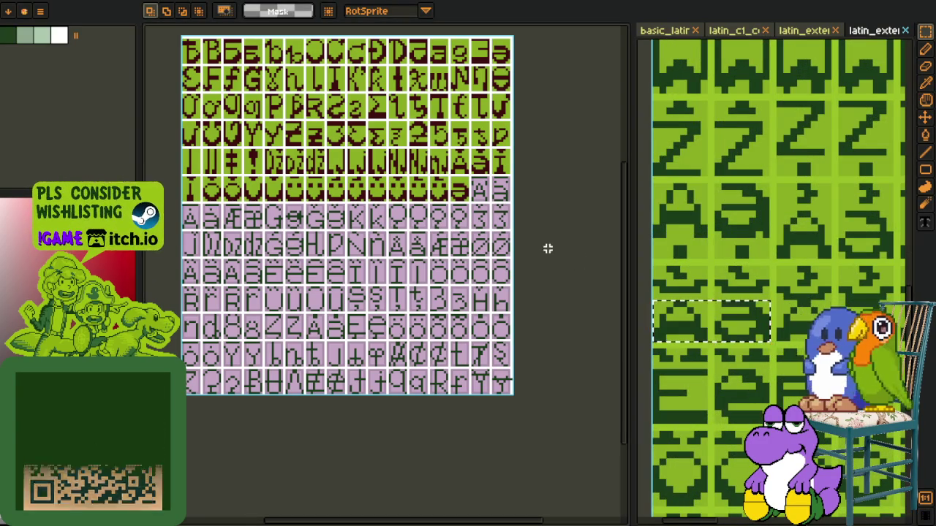
scroll(476, 244, up, 1)
scroll(455, 234, up, 1)
scroll(455, 236, up, 2)
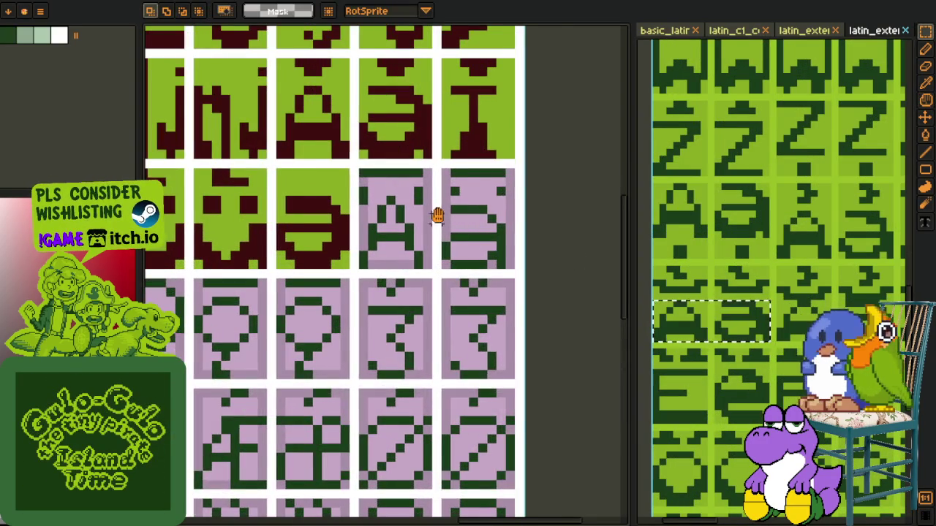
scroll(436, 220, up, 1)
Paste the copied glyph block into its cell on the sheet and commit it
key(ctrl+v)
drag(429, 272, 466, 319)
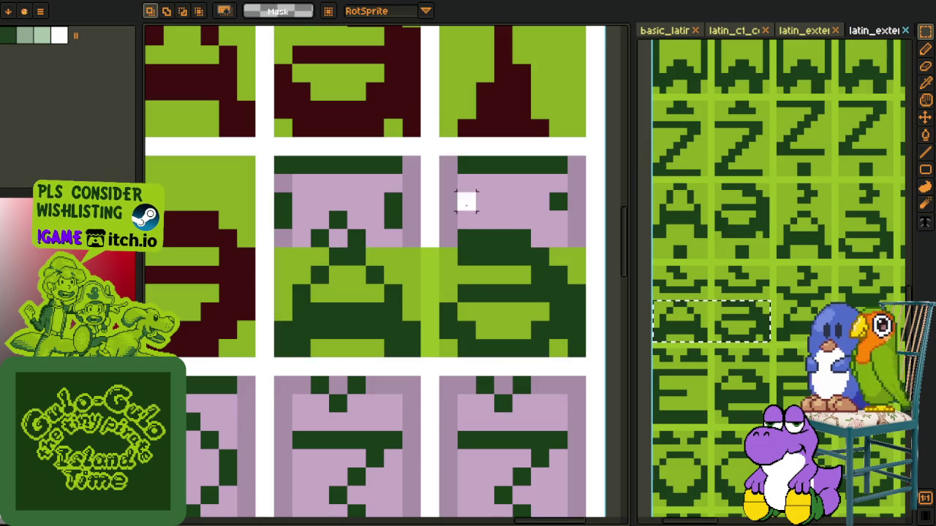
key(Return)
scroll(466, 202, down, 1)
scroll(375, 215, up, 1)
alt+click(359, 189)
Sample the mauve and fill the accented A and ə glyph interiors darker mauve
key(alt)
alt+click(361, 204)
drag(361, 207, 430, 189)
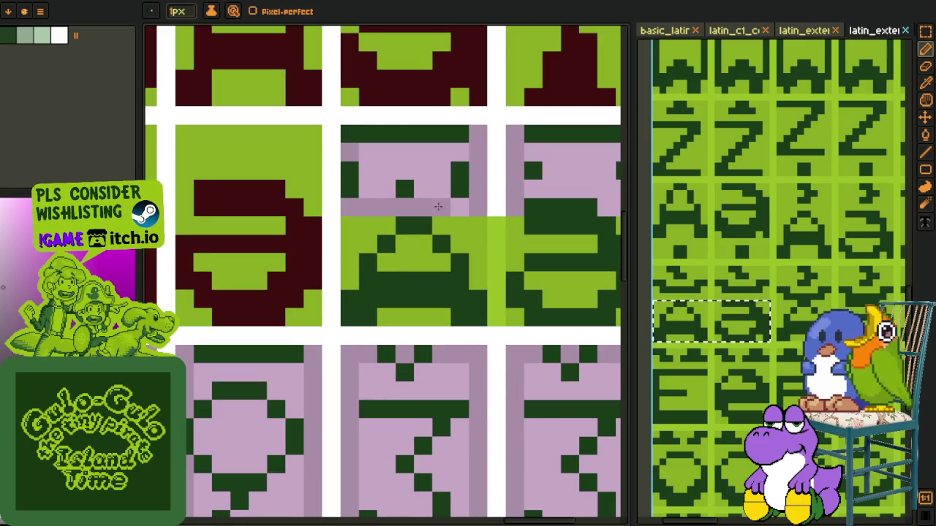
click(430, 189)
scroll(438, 190, down, 2)
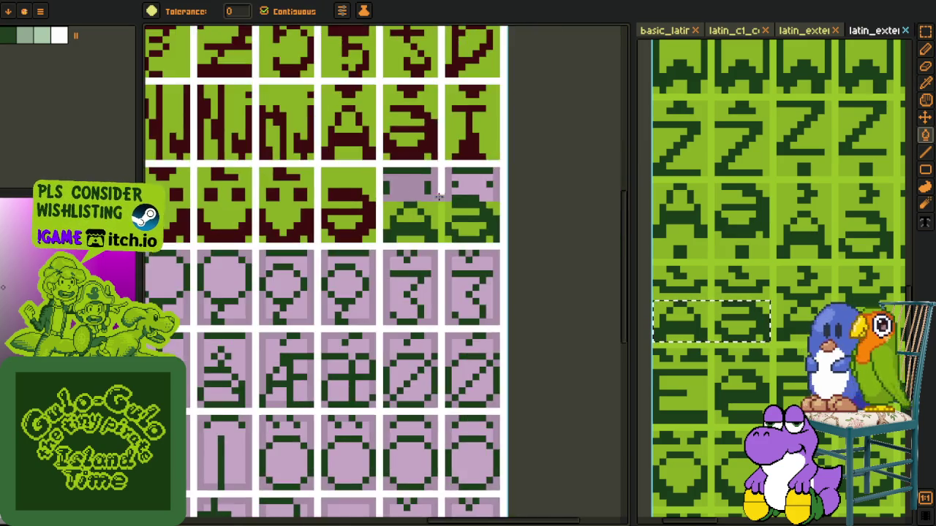
scroll(468, 192, up, 1)
click(467, 189)
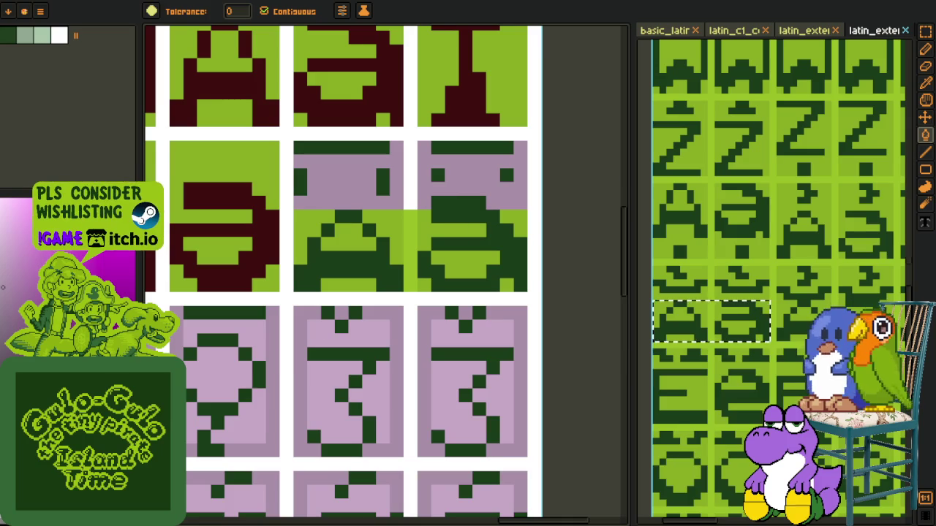
Show the layers timeline and switch to the eyedropper
key(Tab)
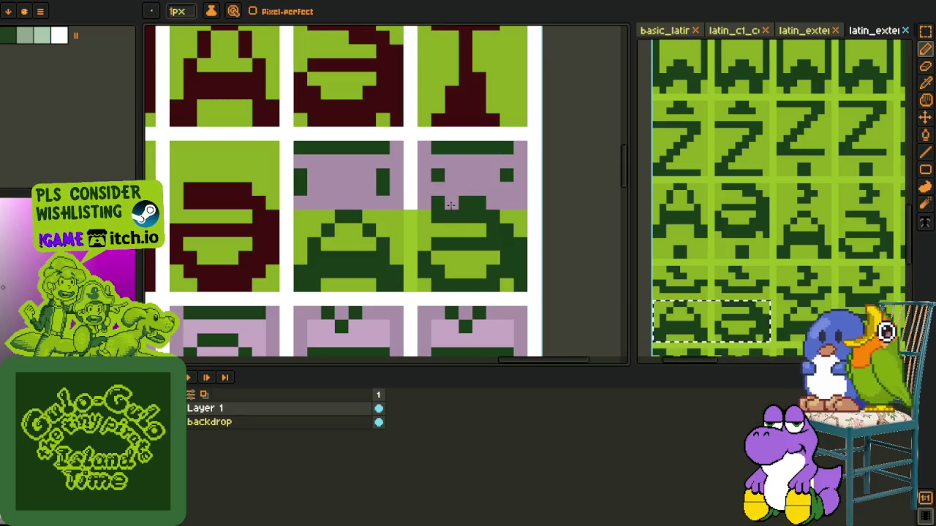
key(i)
scroll(537, 197, down, 1)
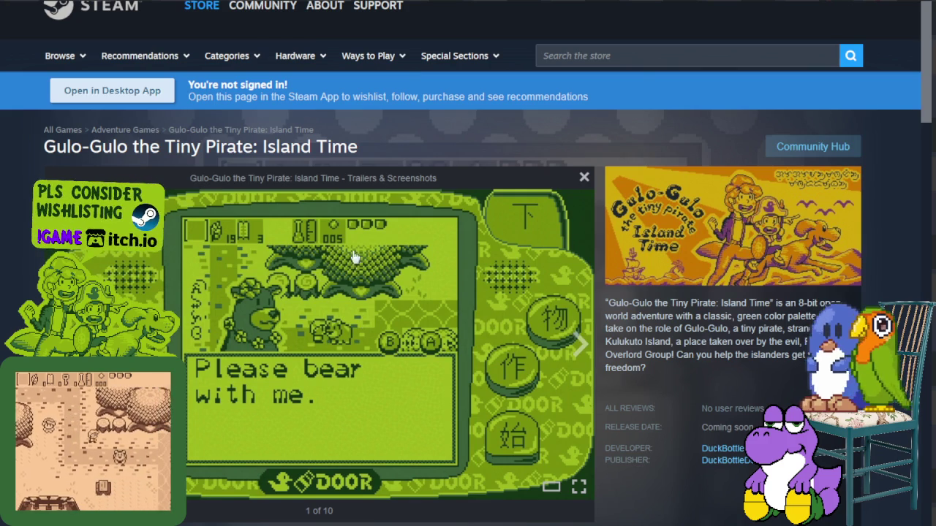
Scroll down to the Gulo-Gulo screenshot viewer and advance through the first screenshots
scroll(467, 234, down, 1)
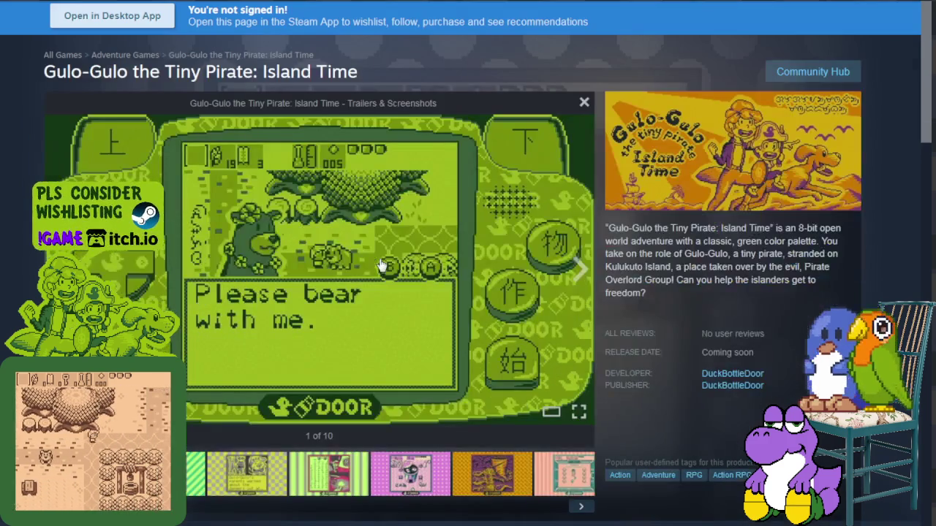
click(576, 269)
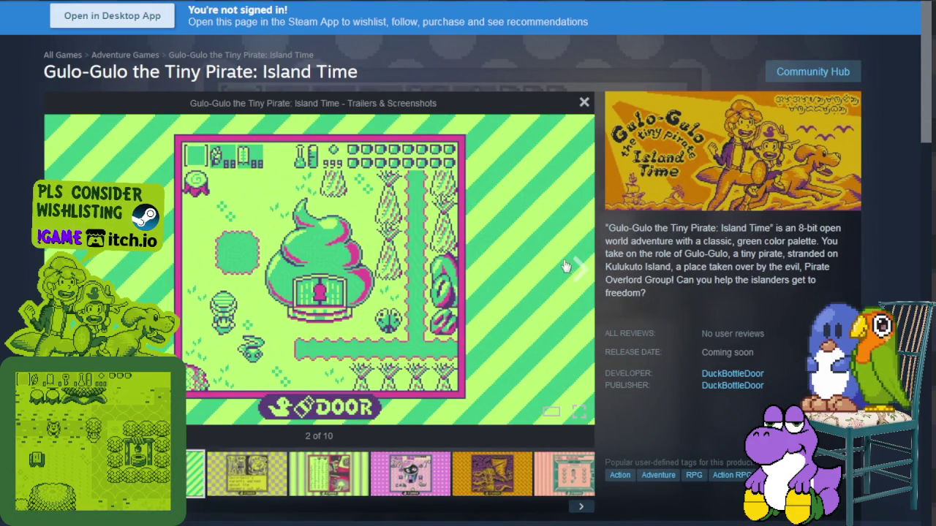
click(577, 267)
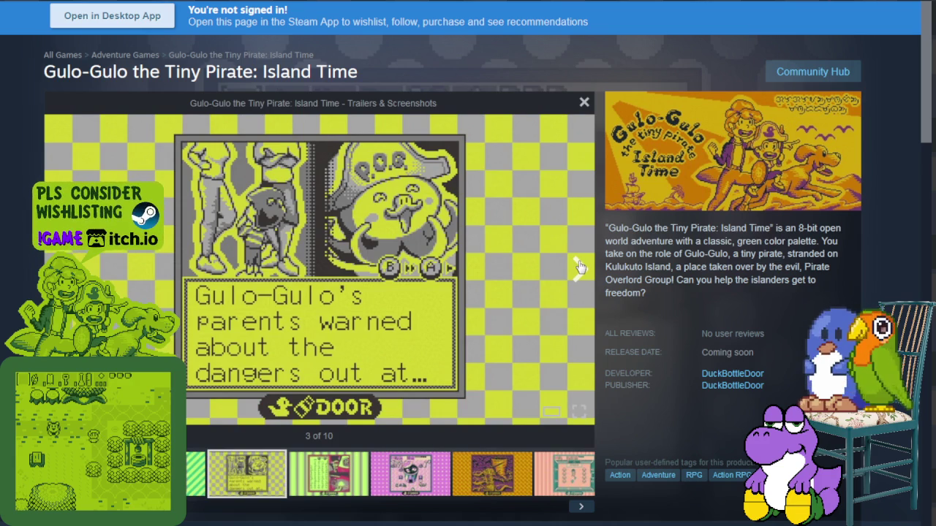
click(578, 268)
click(577, 267)
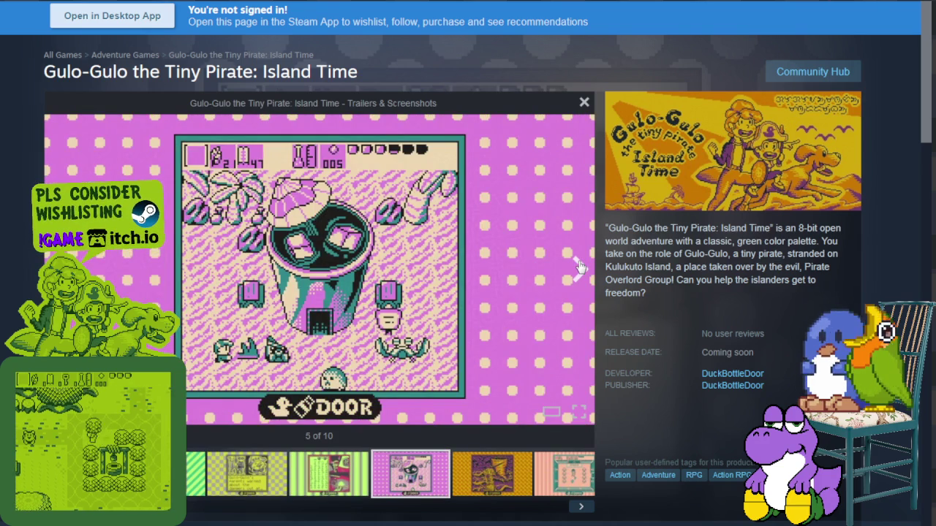
click(577, 268)
click(577, 268)
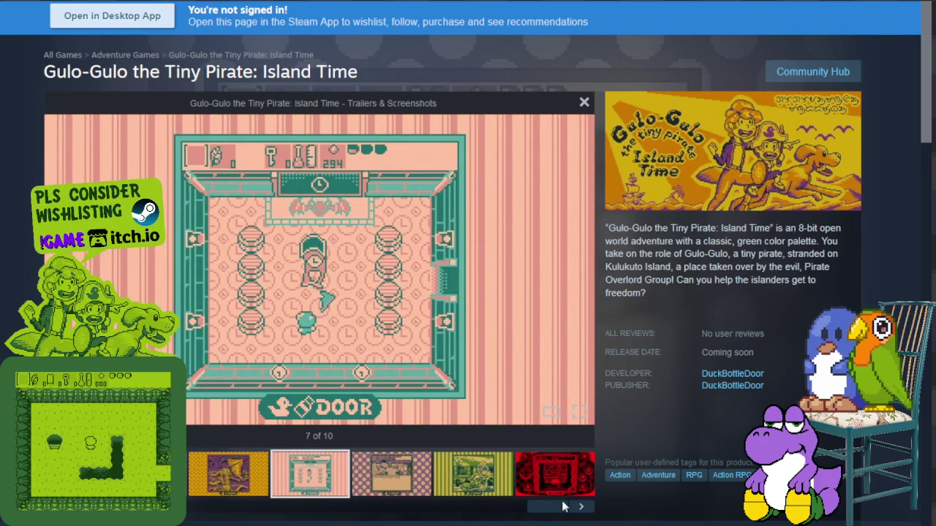
drag(543, 514, 528, 514)
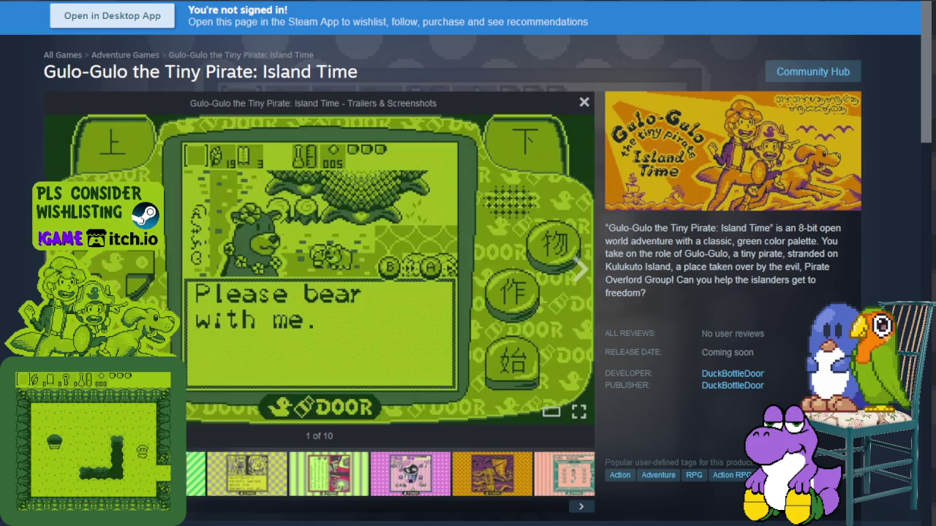
Keep paging the screenshots, jump to 6 of 10, then step forward to 7 of 10
click(576, 274)
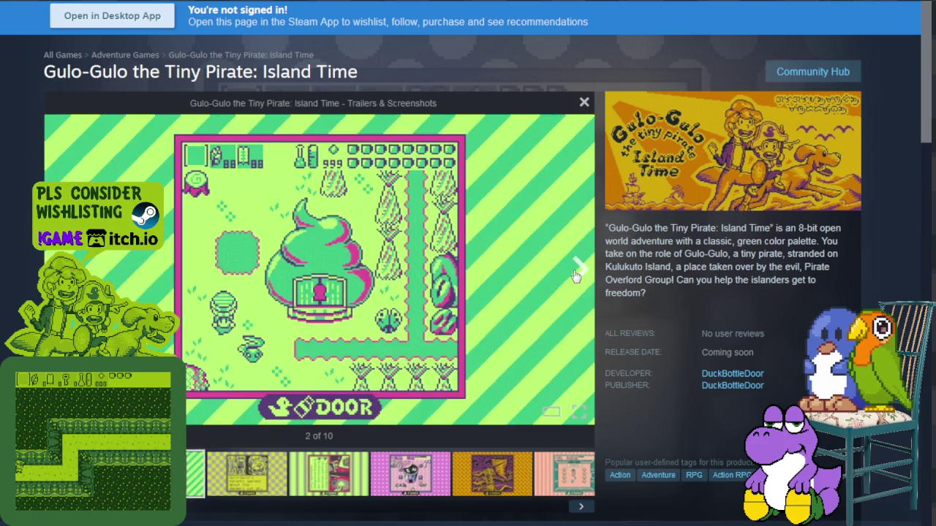
click(575, 275)
click(576, 274)
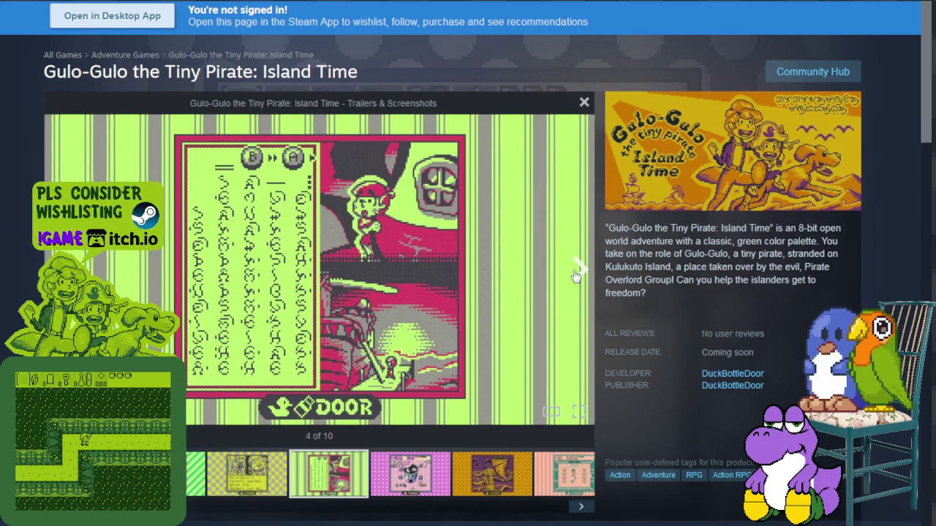
click(575, 275)
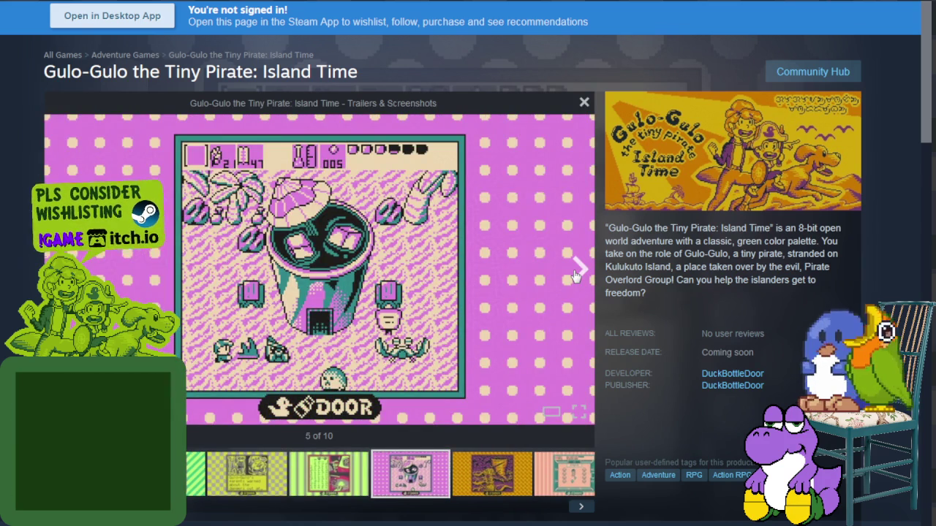
click(575, 275)
click(575, 274)
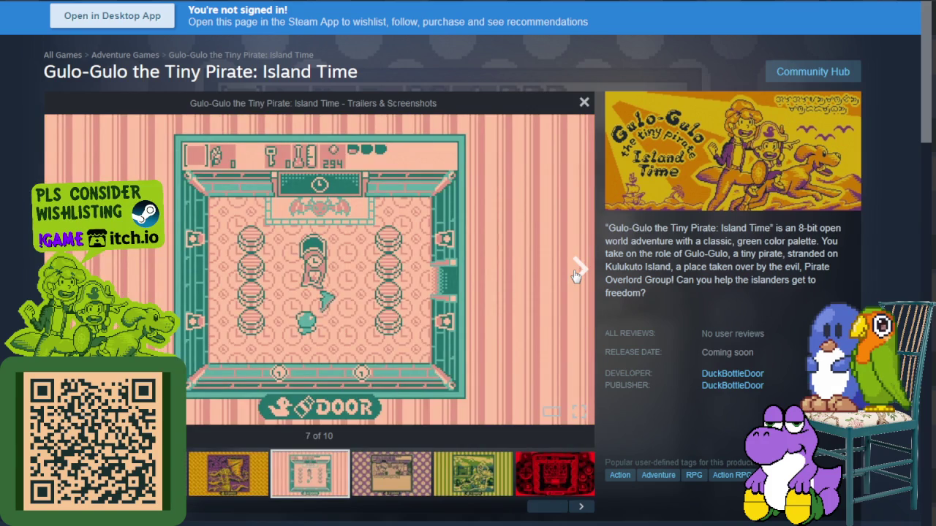
click(575, 275)
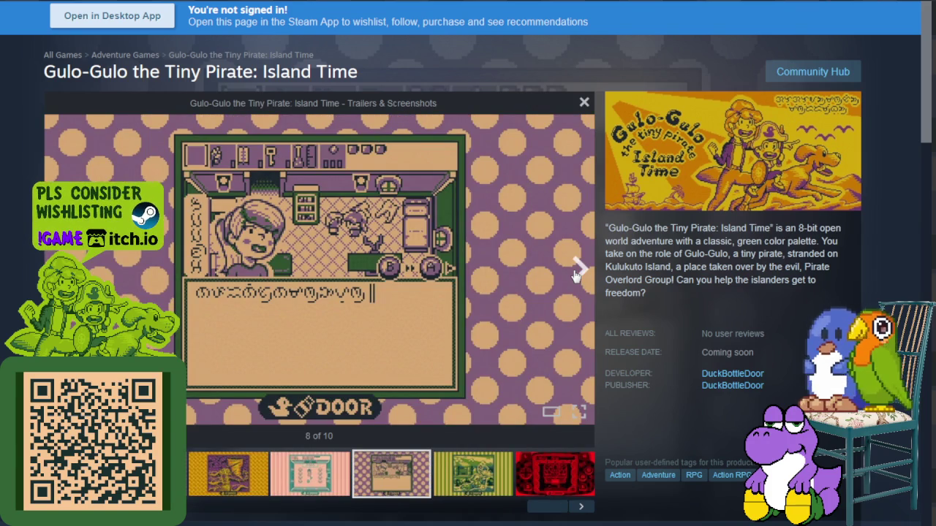
click(575, 275)
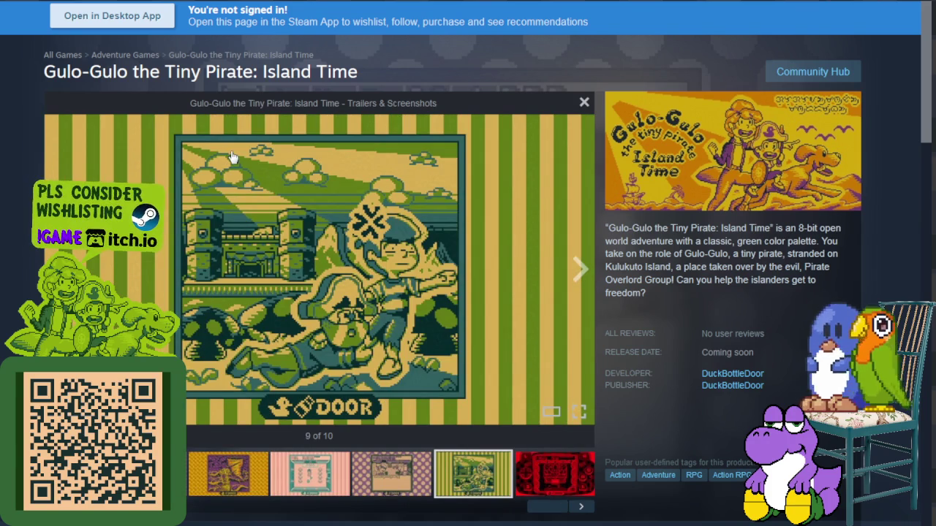
click(236, 466)
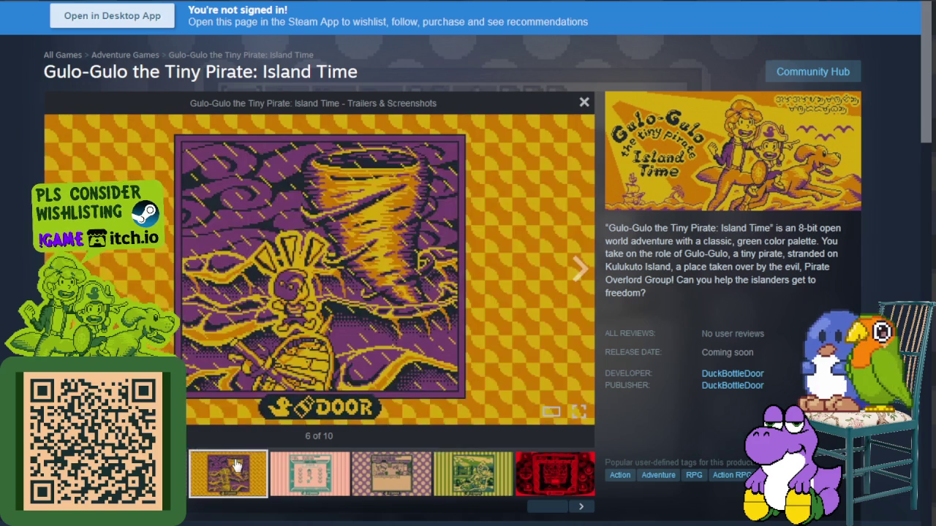
click(578, 269)
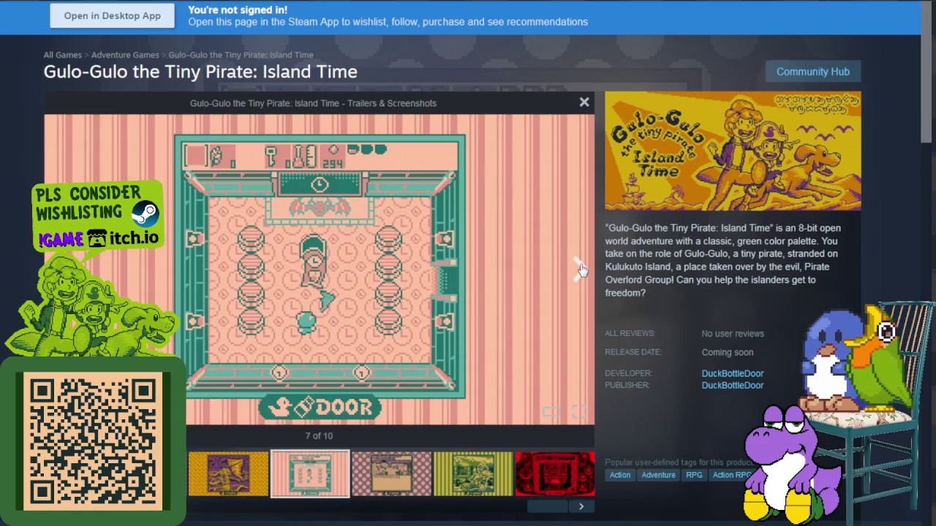
click(579, 269)
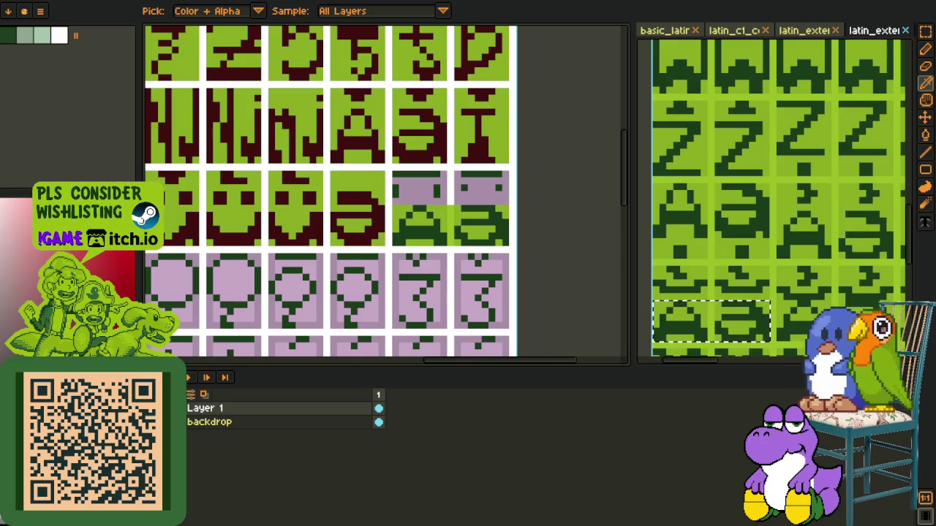
Hide the timeline and widen the face glyph's eyes with extra dark-green pixels
scroll(281, 336, down, 1)
key(Tab)
scroll(376, 217, up, 2)
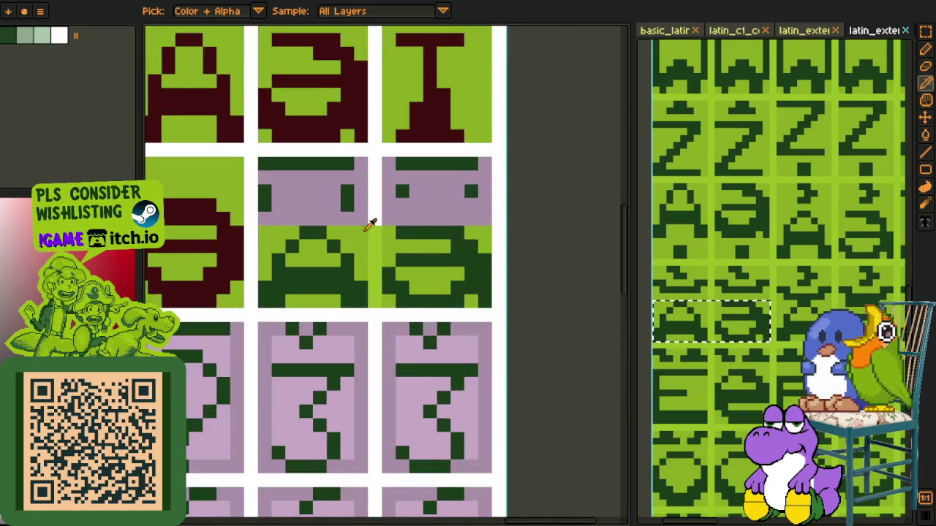
scroll(280, 232, up, 1)
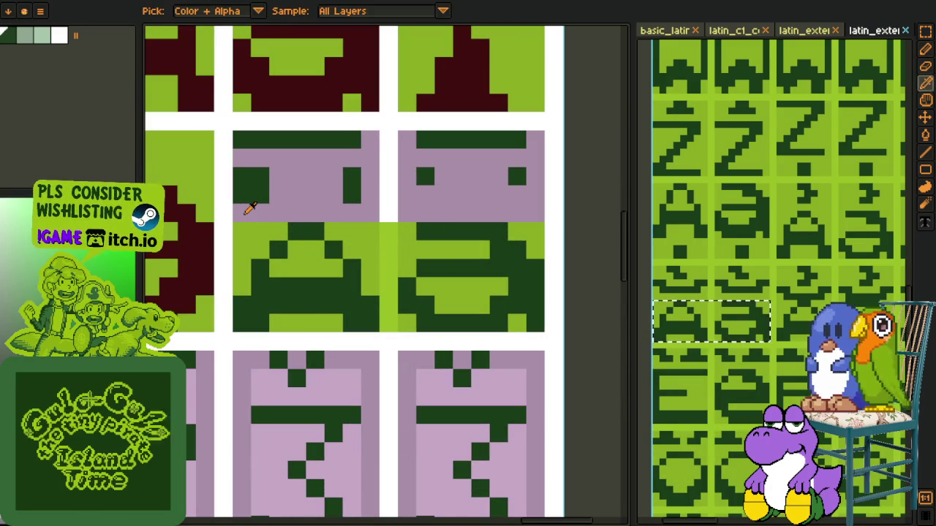
alt+click(244, 181)
alt+click(260, 176)
drag(277, 175, 277, 194)
click(337, 187)
click(332, 177)
Fill the left and right tile backgrounds light green and paint a 2x2 dark-green right eye
alt+click(388, 242)
key(g)
click(307, 212)
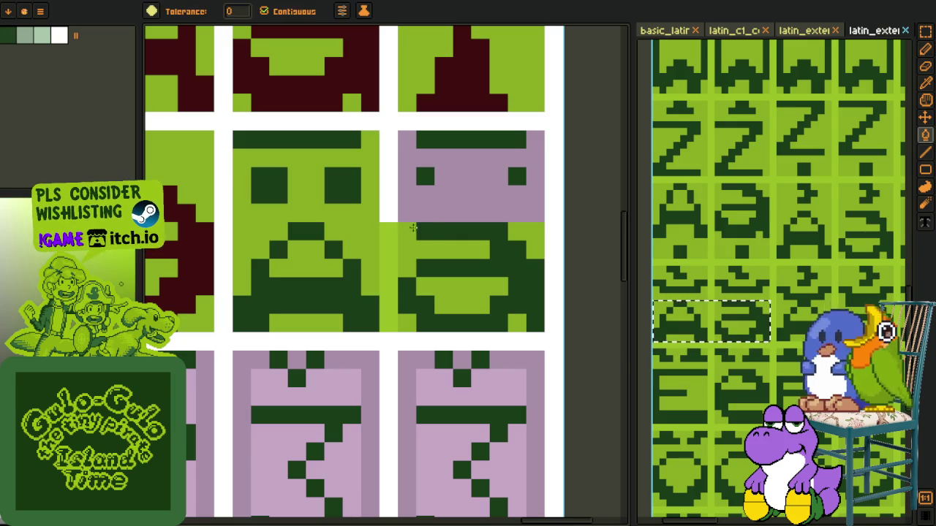
click(468, 190)
alt+click(424, 176)
key(b)
click(439, 192)
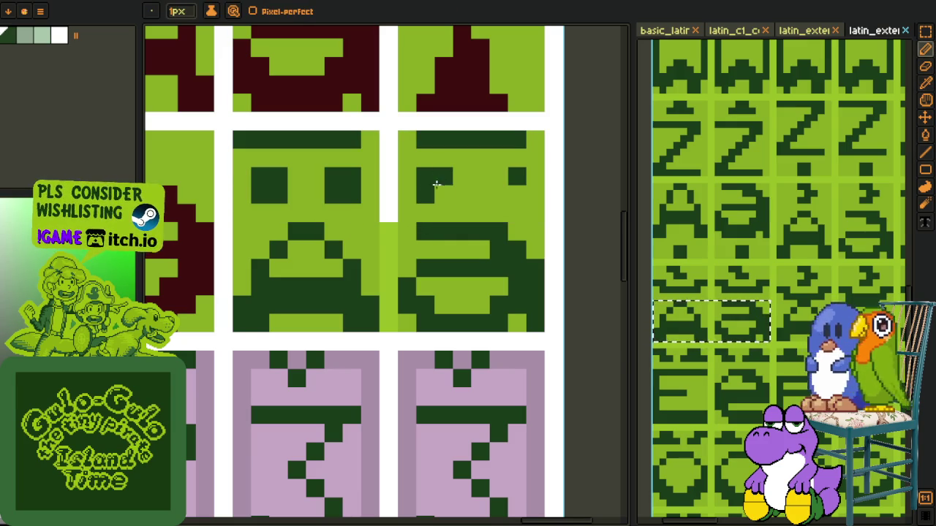
drag(520, 176, 518, 194)
Erase the light green between the tiles and make the middle tile's top-left pixel light green
key(alt)
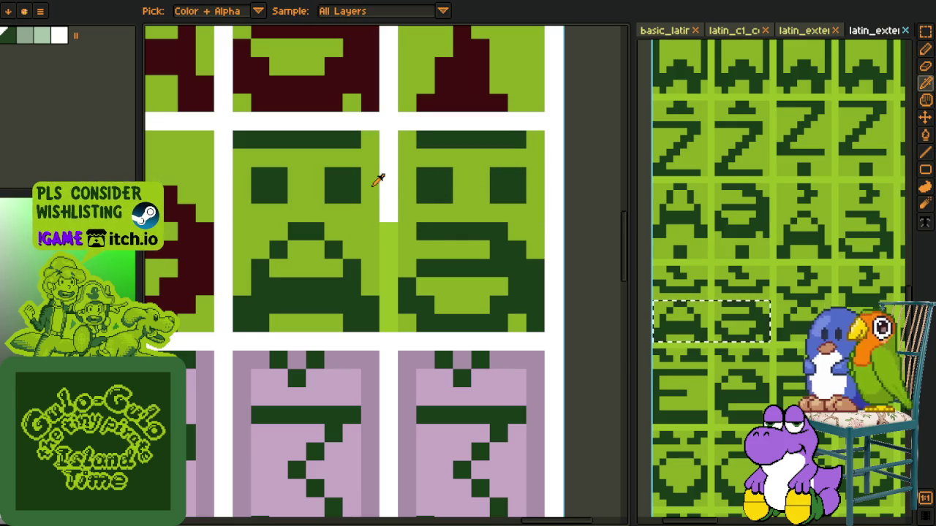
scroll(388, 197, down, 2)
scroll(388, 201, up, 2)
key(e)
drag(388, 212, 388, 311)
scroll(334, 238, down, 2)
scroll(315, 172, up, 2)
key(b)
key(alt)
click(270, 171)
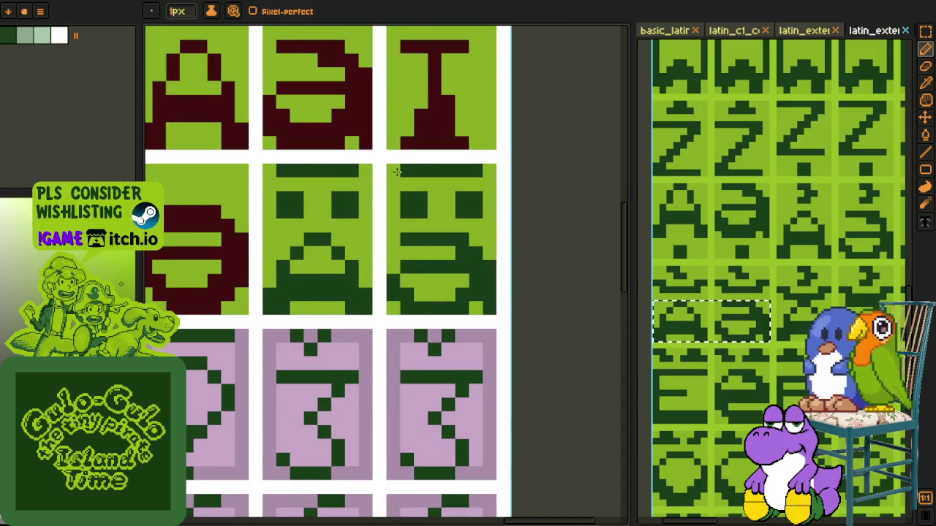
Fill the lower background, the strip above the second-row tiles and the right tile dark red
key(i)
scroll(395, 175, down, 2)
scroll(366, 184, up, 1)
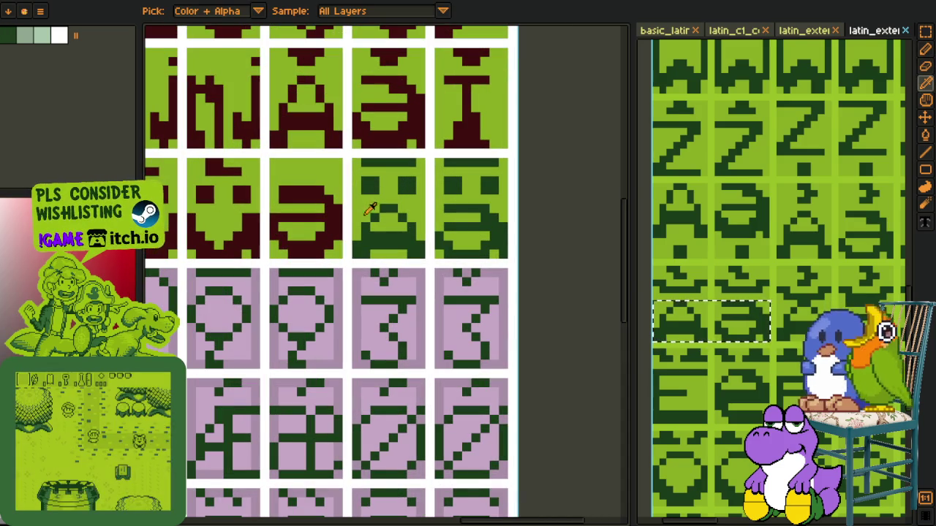
key(g)
click(388, 227)
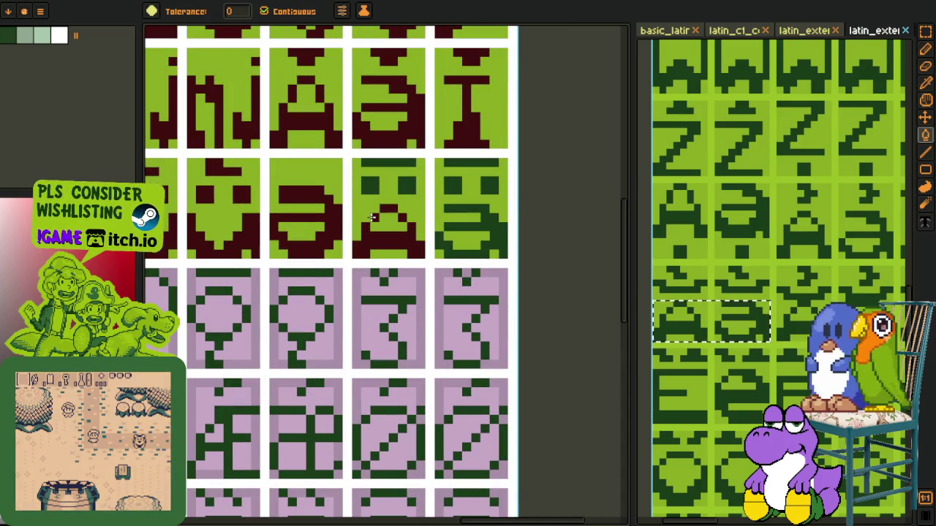
click(390, 162)
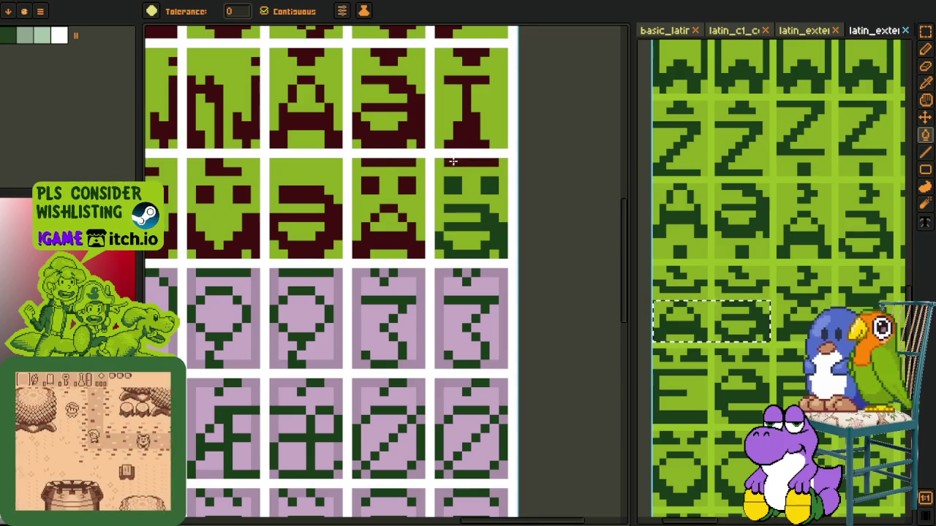
click(485, 184)
Pick the pink and fill the A's hole and the third and fourth face tile backgrounds pink
key(i)
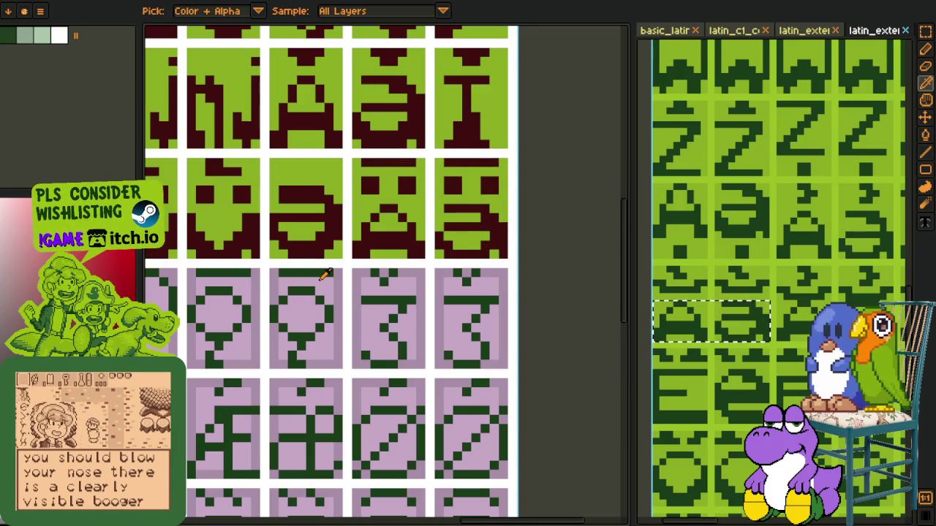
click(326, 275)
key(g)
click(391, 219)
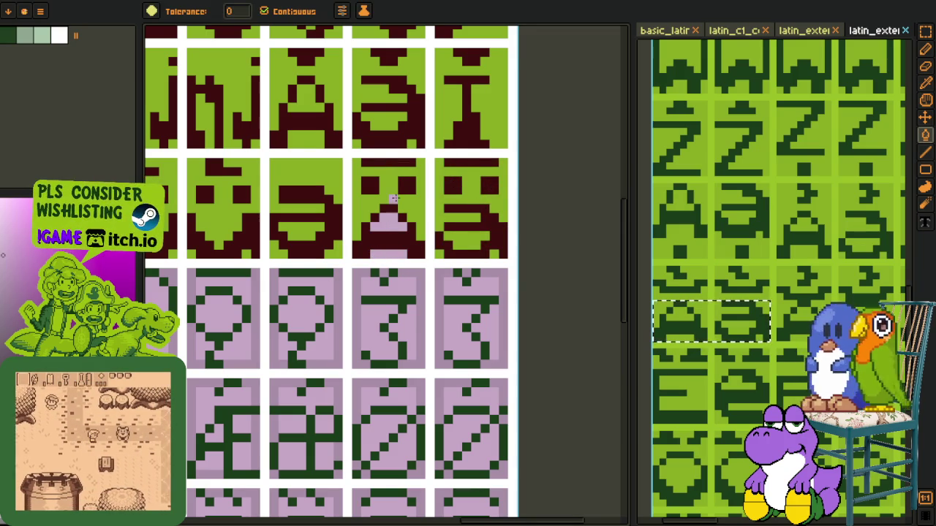
click(394, 199)
click(460, 172)
click(474, 249)
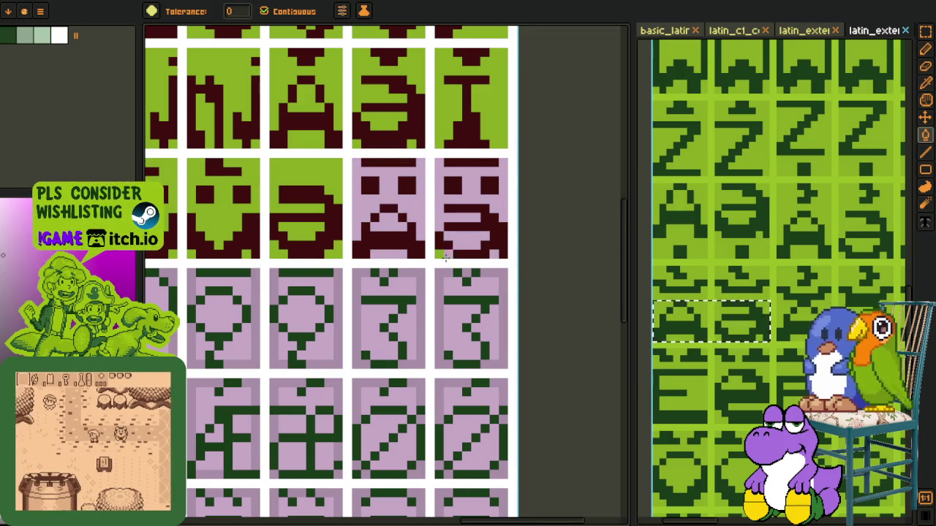
key(i)
click(368, 195)
Replace the pink tile colour with green across the glyph sheet
key(shift+r)
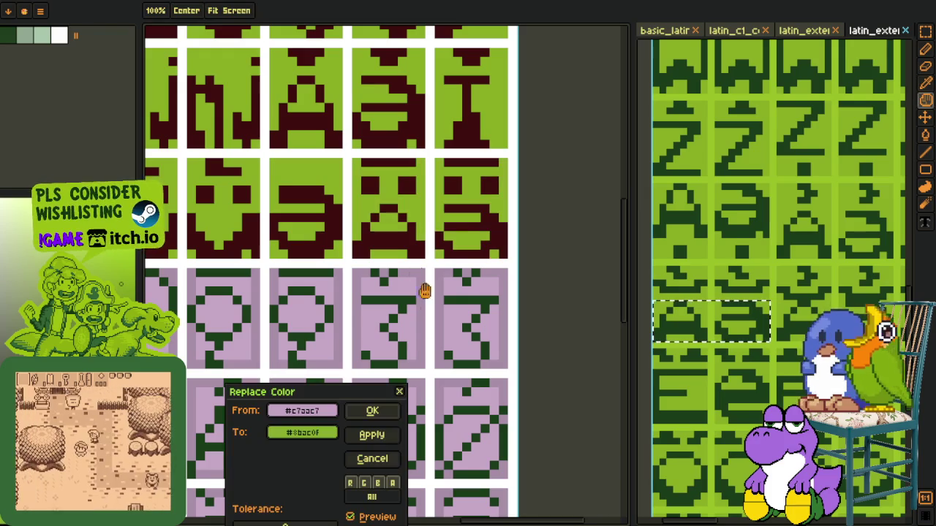
click(372, 411)
scroll(563, 219, down, 2)
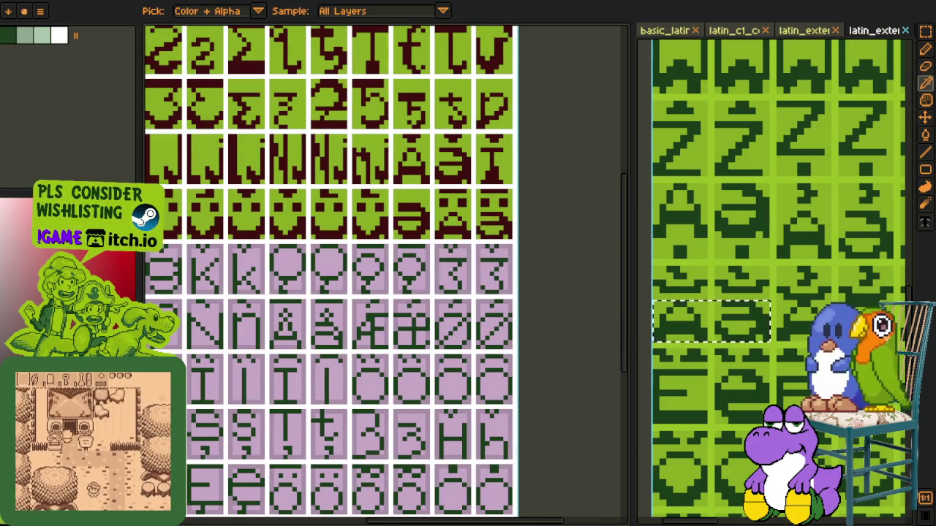
scroll(315, 307, down, 2)
scroll(315, 308, left, 3)
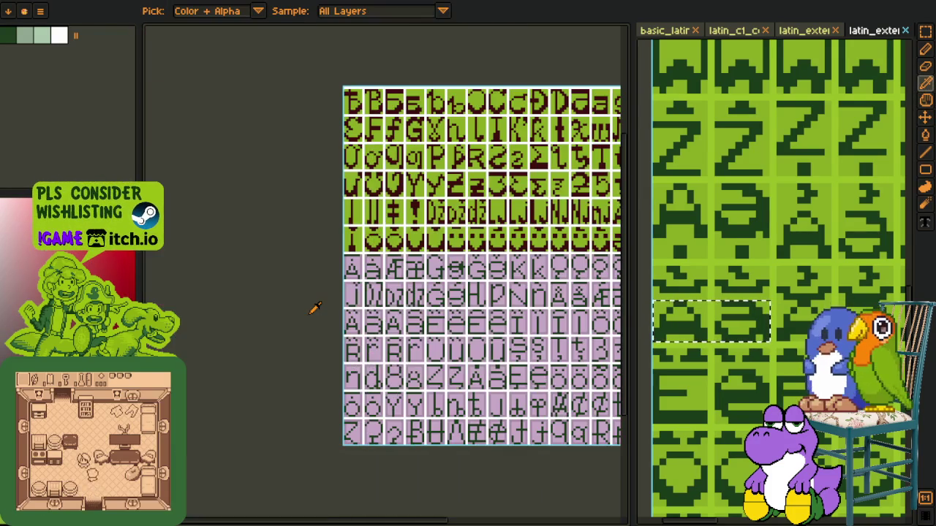
Select the two green A and a glyph tiles
key(h)
drag(280, 318, 280, 293)
scroll(246, 317, up, 2)
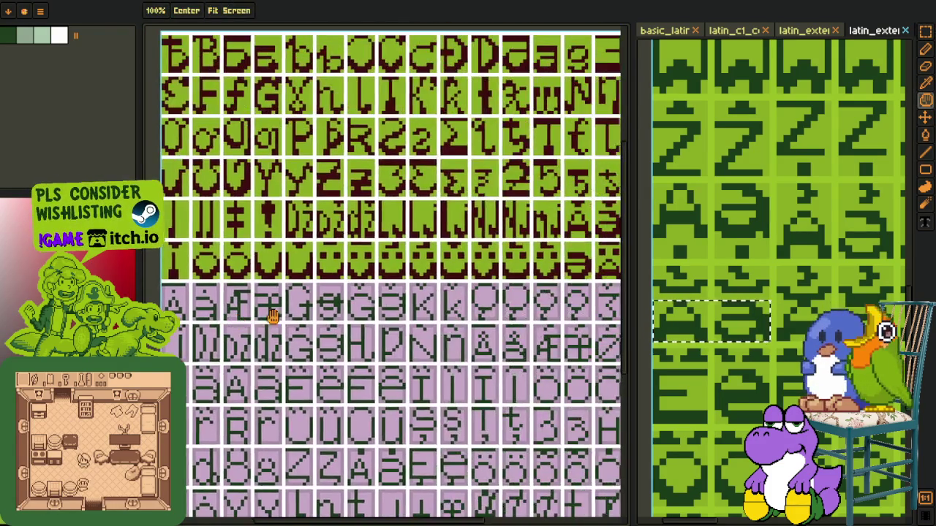
scroll(329, 314, up, 2)
key(m)
scroll(323, 291, up, 3)
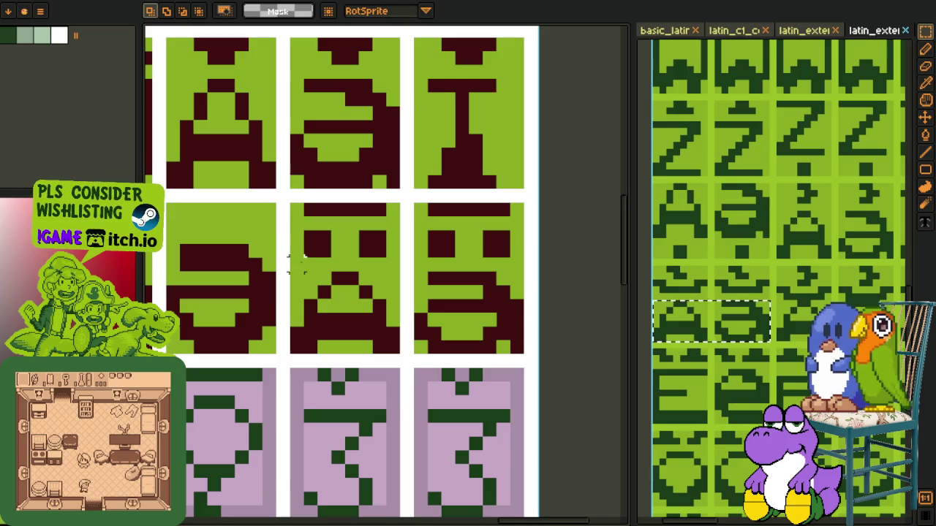
drag(291, 204, 520, 350)
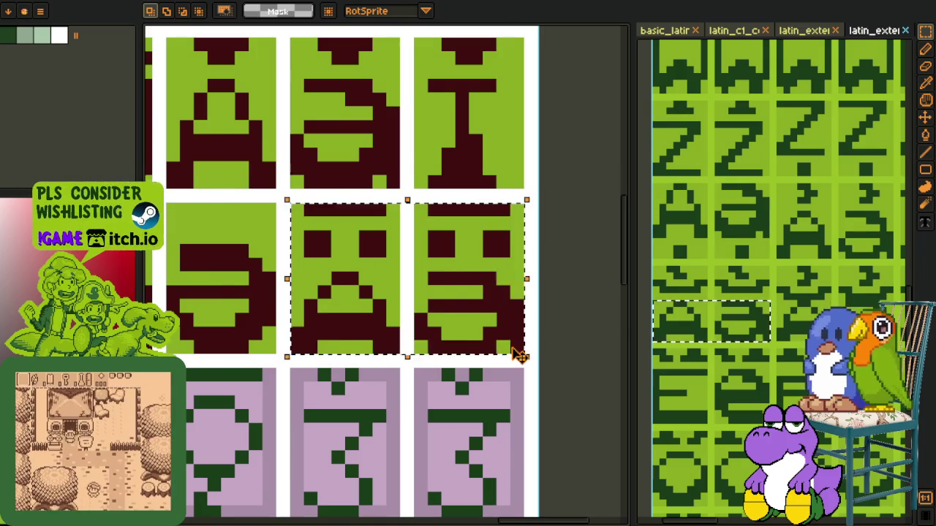
Paste the A and a tiles into the first two pink slots
scroll(541, 340, down, 3)
scroll(341, 372, down, 3)
scroll(348, 356, up, 3)
scroll(348, 356, up, 3)
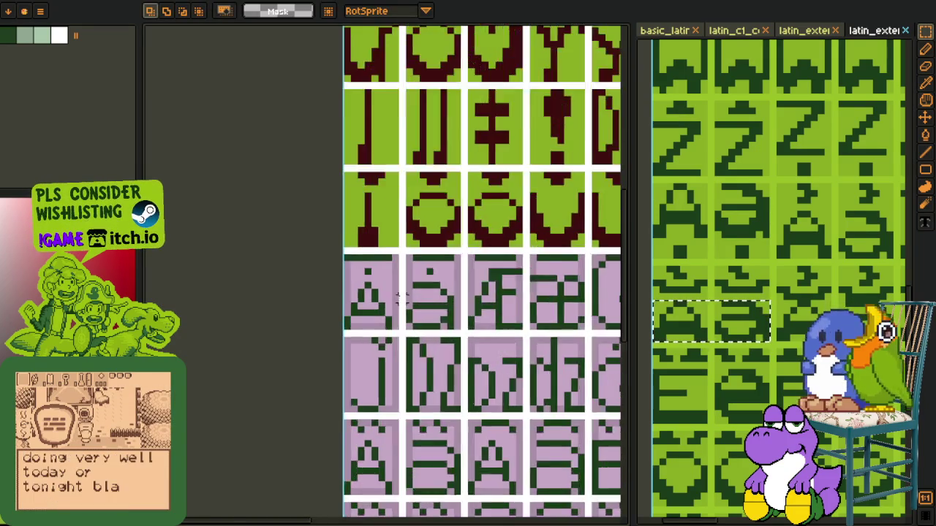
scroll(380, 343, up, 2)
key(ctrl+v)
drag(437, 358, 424, 335)
key(Return)
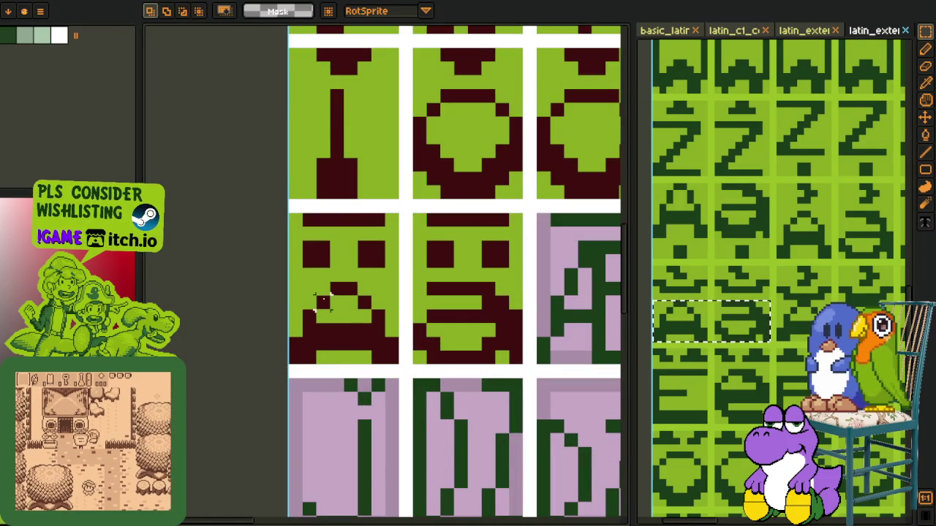
Reduce the accent dots to one by filling the right dot green and shifting the other
key(g)
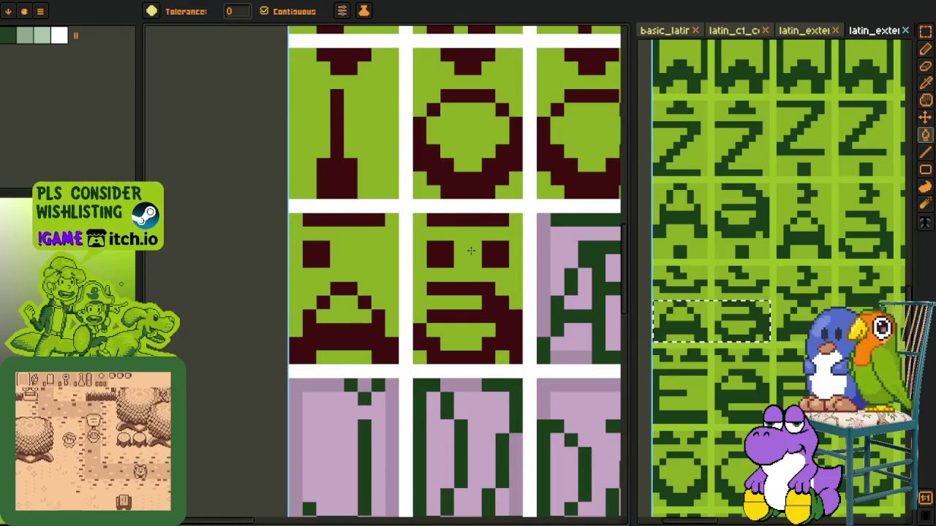
click(495, 255)
key(i)
key(m)
mouse_move(428, 242)
mouse_down()
mouse_move(453, 267)
mouse_move(468, 254)
mouse_up()
drag(303, 241, 359, 270)
scroll(355, 308, down, 3)
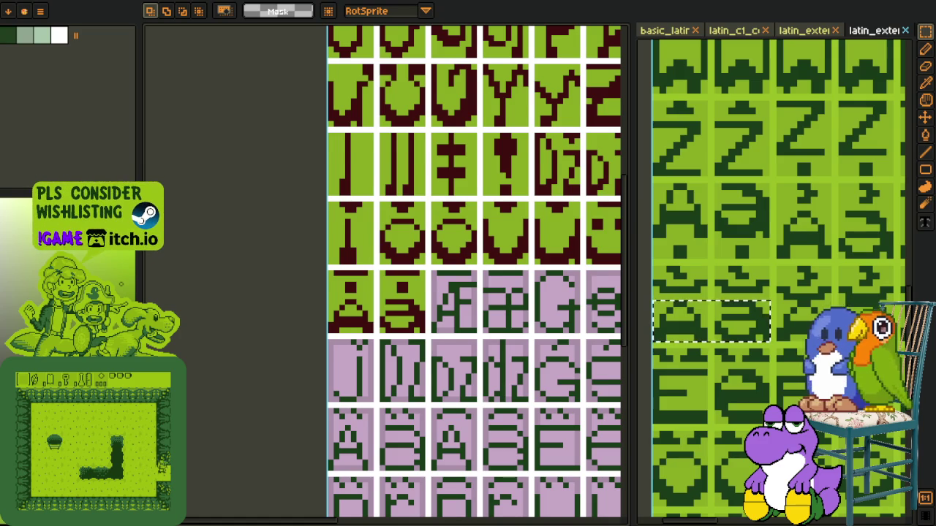
Bring up the Latin-1 reference sheet that holds the Æ glyph
scroll(271, 299, down, 1)
scroll(341, 310, right, 2)
scroll(771, 316, down, 1)
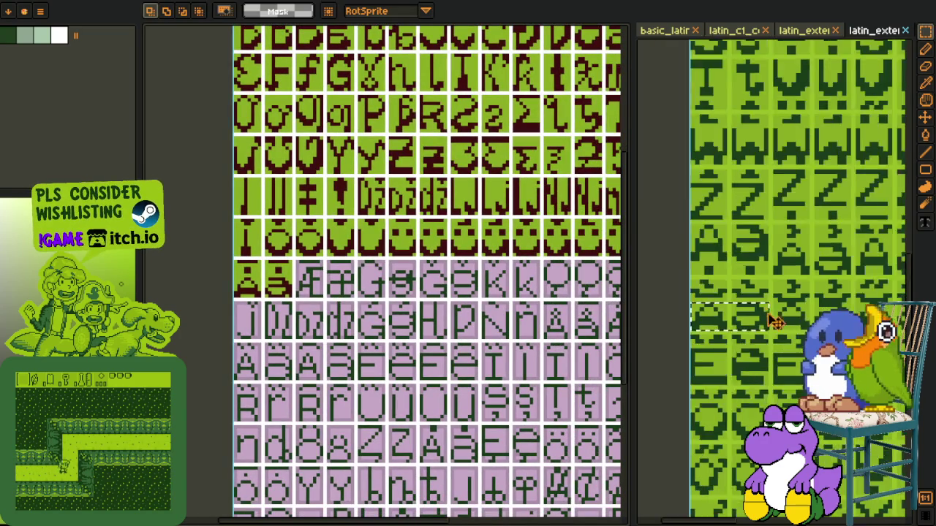
scroll(771, 315, down, 2)
scroll(771, 316, down, 2)
drag(700, 307, 729, 328)
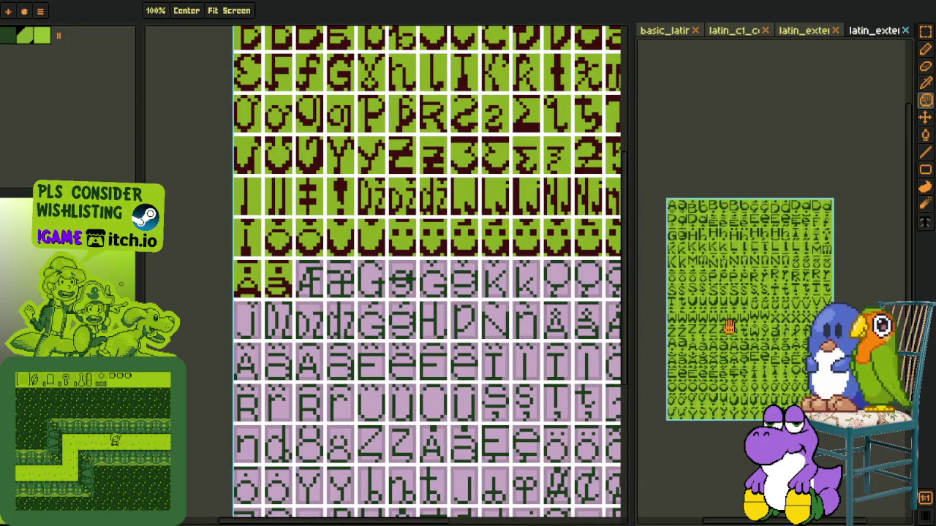
click(669, 30)
scroll(671, 179, up, 2)
scroll(670, 179, down, 1)
click(733, 30)
scroll(745, 179, down, 1)
scroll(746, 179, up, 2)
scroll(740, 190, up, 1)
scroll(733, 201, up, 2)
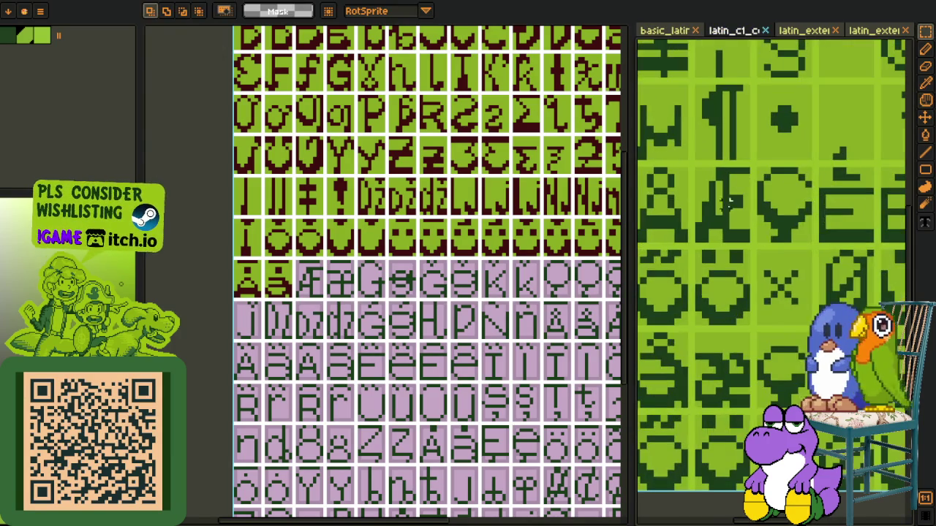
Copy the Æ tile into the font sheet, nudged one pixel left
drag(699, 236, 742, 174)
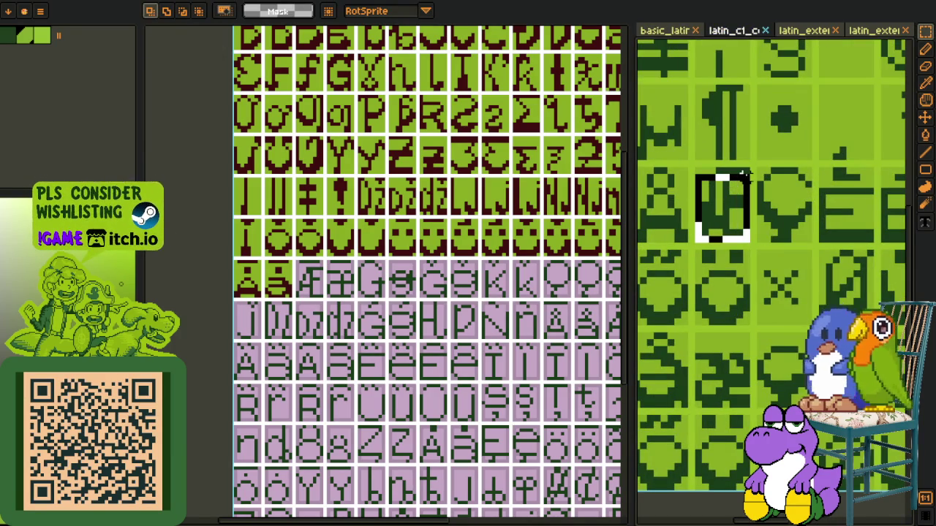
key(Delete)
key(ctrl+v)
scroll(285, 281, up, 2)
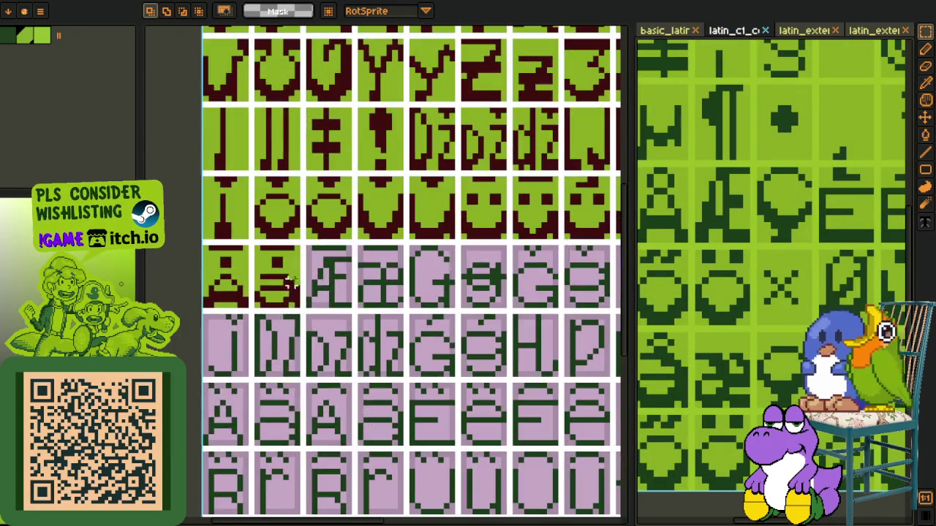
scroll(285, 281, up, 2)
scroll(280, 361, up, 1)
key(Left)
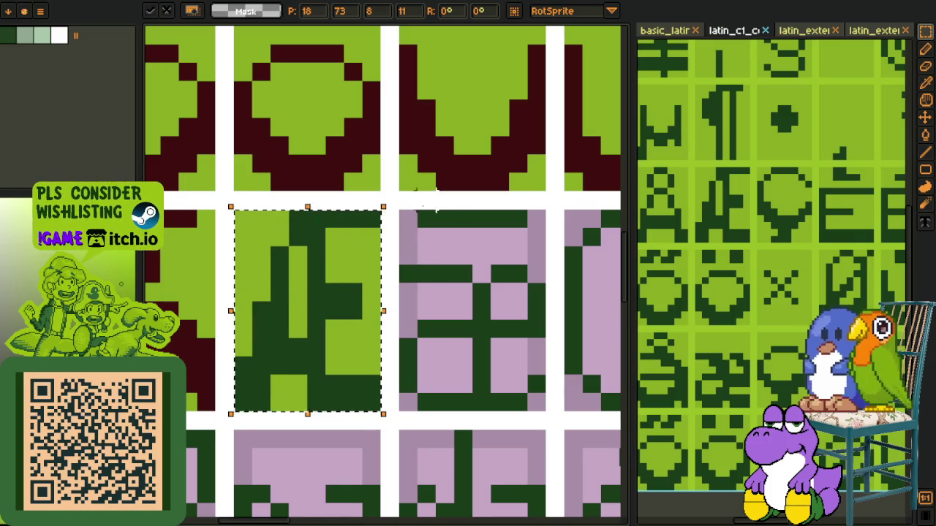
key(r)
Clean up the top rows and surroundings of the pasted Æ tile
drag(212, 207, 383, 267)
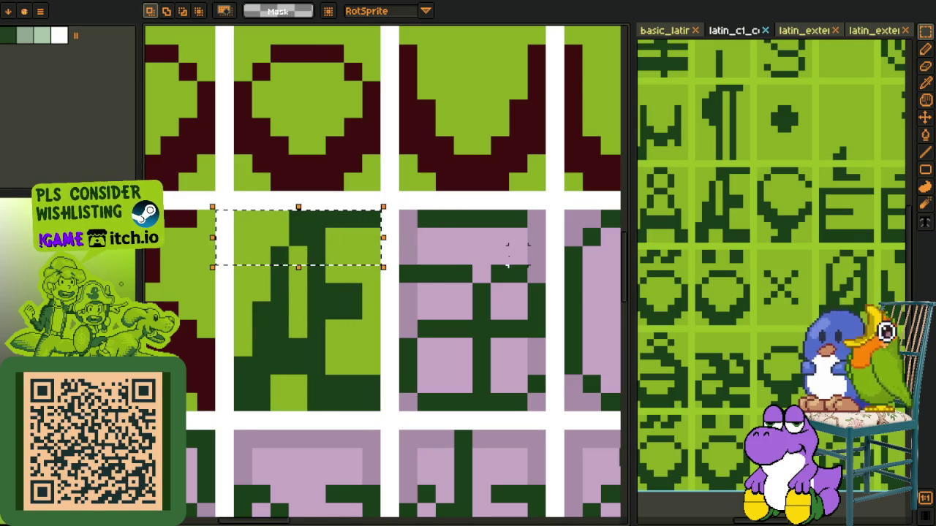
key(ctrl+z)
drag(243, 236, 402, 327)
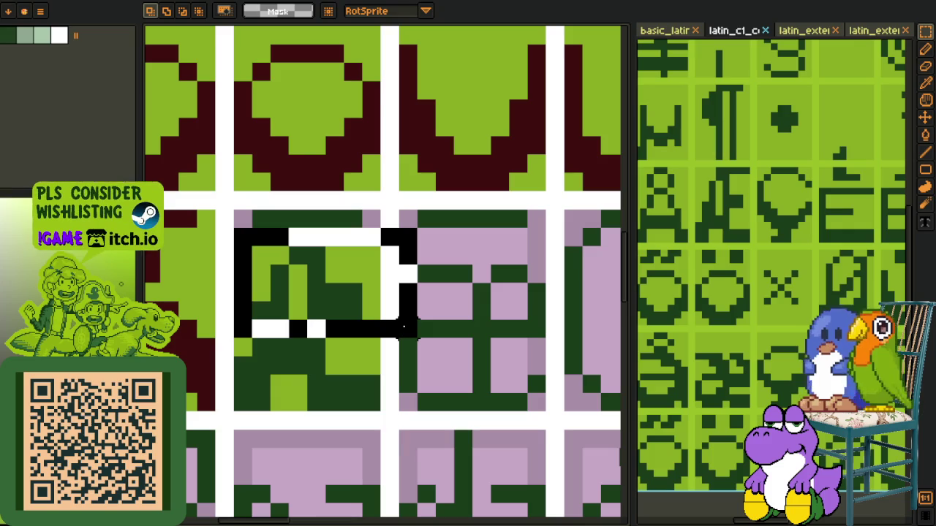
key(ctrl+d)
scroll(397, 324, down, 2)
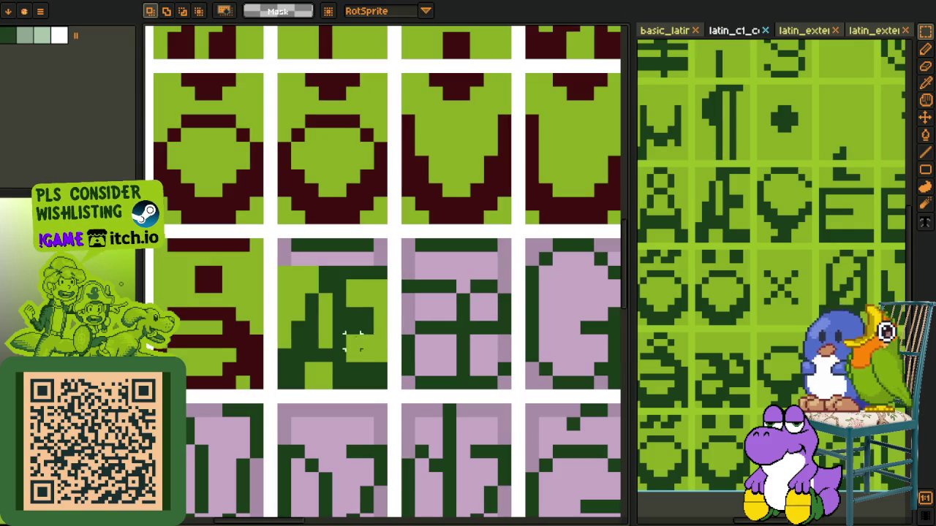
key(b)
key(b)
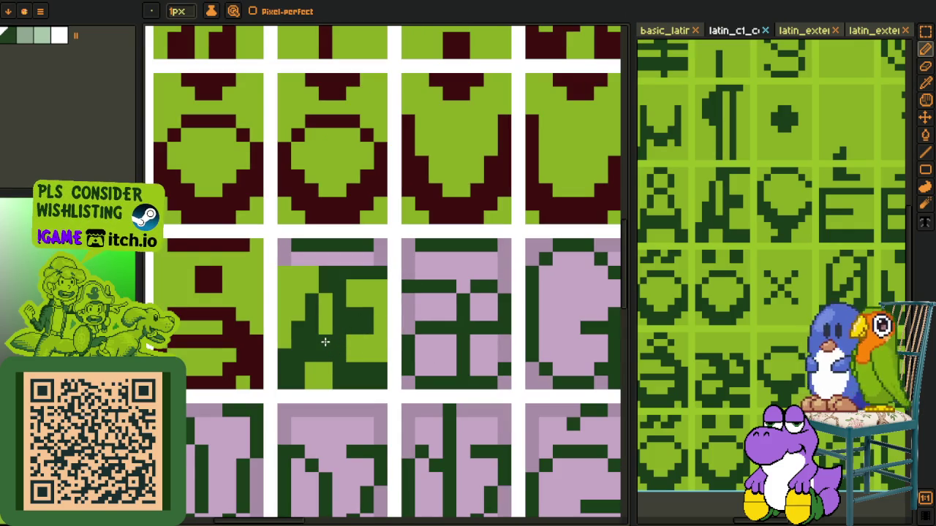
key(ctrl+F1)
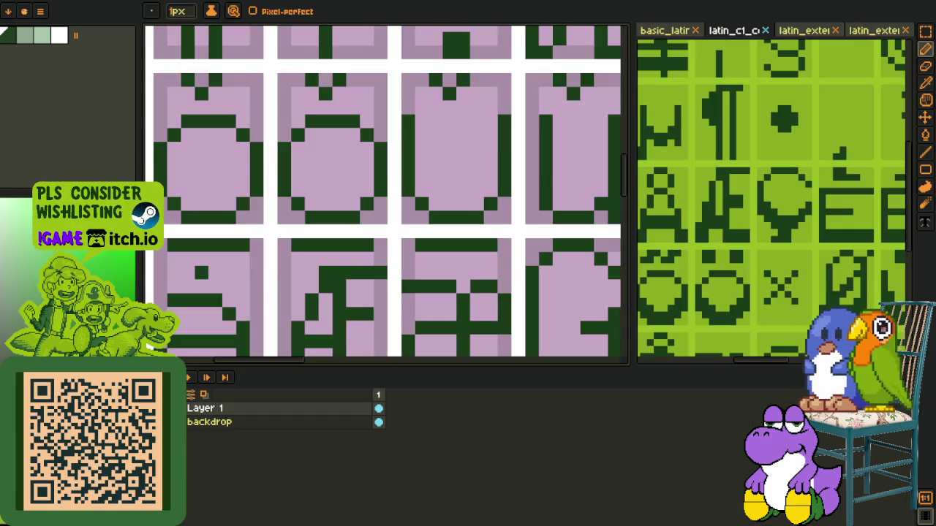
key(Tab)
scroll(317, 249, down, 2)
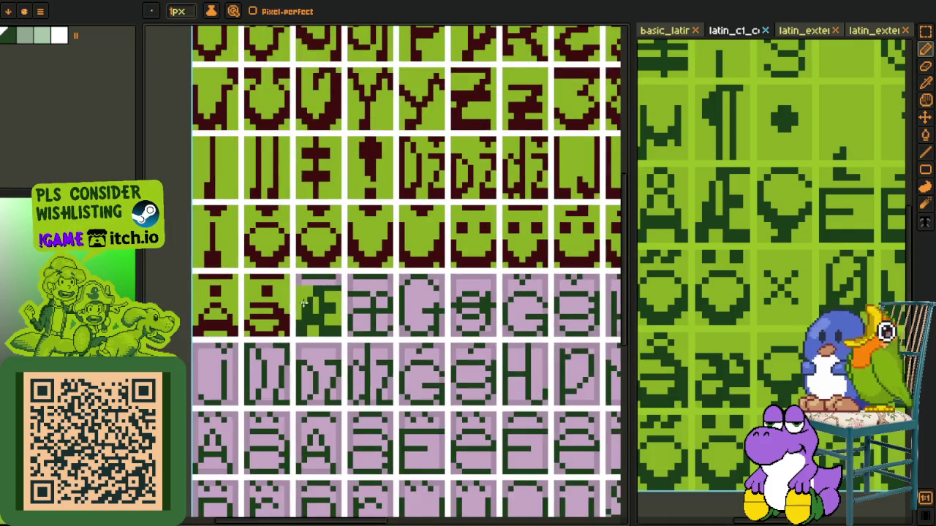
Recolour the Æ strokes dark red
key(i)
scroll(317, 248, up, 2)
scroll(317, 249, up, 3)
click(203, 246)
key(b)
click(348, 322)
scroll(337, 329, down, 2)
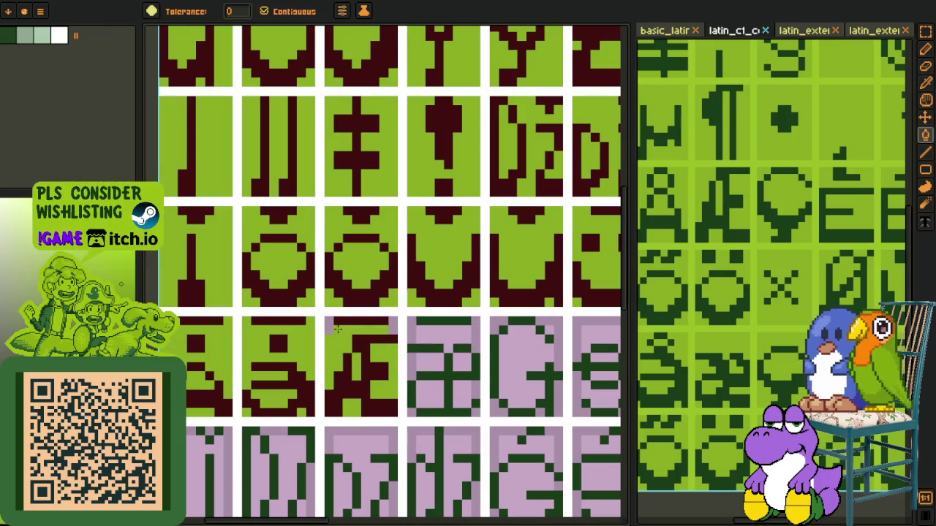
scroll(315, 344, down, 3)
Copy the æ tile into the next slot, nudged one pixel down
key(i)
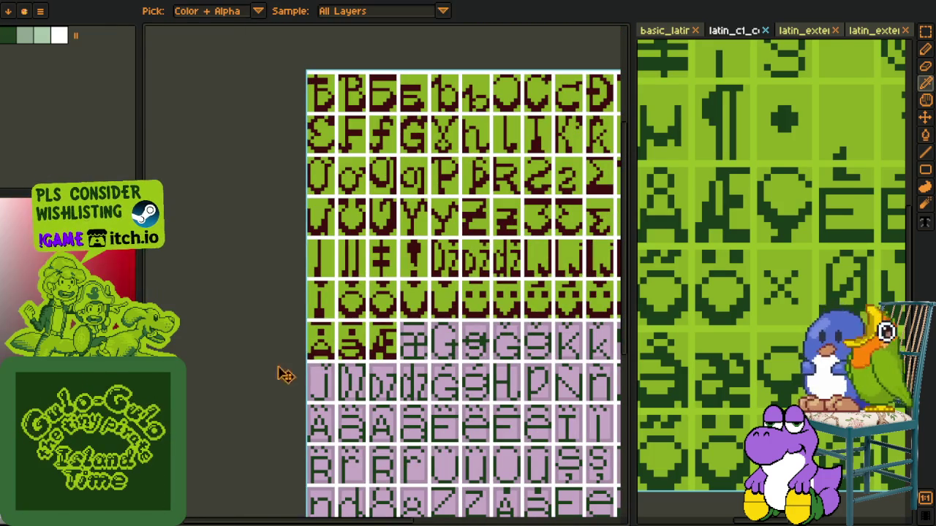
key(z)
scroll(731, 285, up, 3)
key(m)
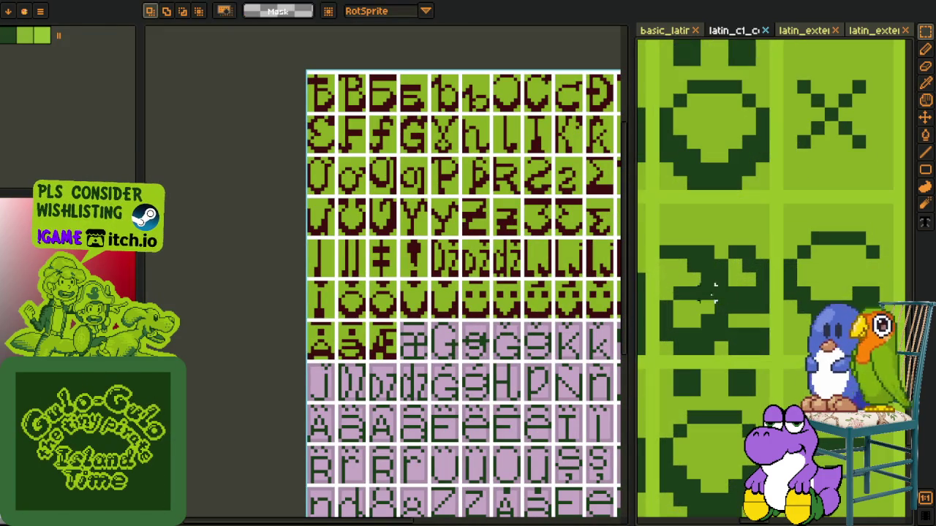
drag(661, 355, 767, 219)
key(Delete)
key(ctrl+z)
key(ctrl+v)
scroll(334, 330, up, 3)
scroll(382, 293, up, 1)
drag(366, 181, 365, 363)
key(Down)
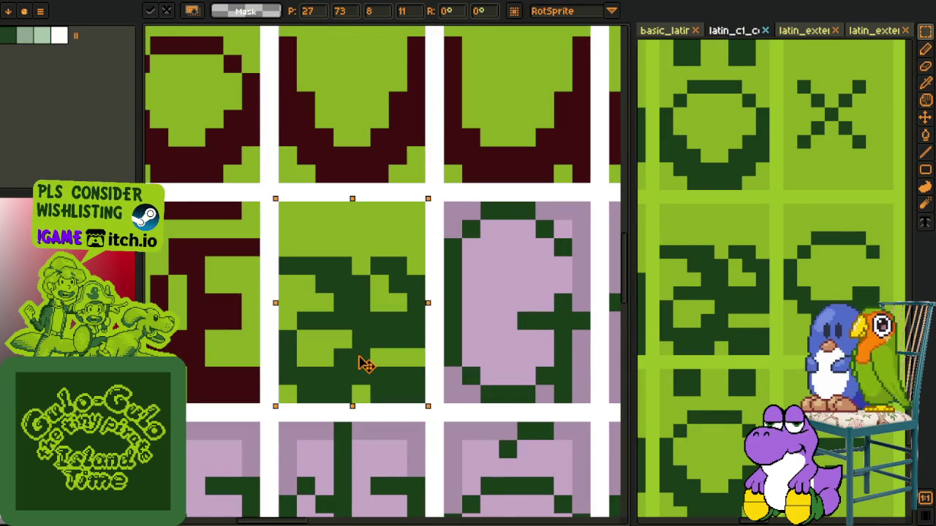
click(503, 266)
Clear the æ tile's top rows and fill its pink strip light green
drag(286, 229, 420, 205)
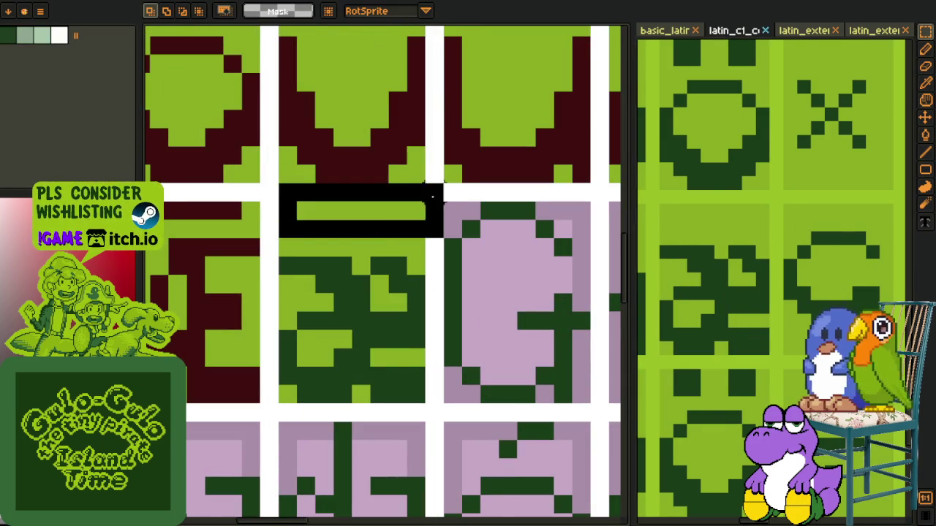
key(Delete)
key(i)
click(344, 233)
key(g)
click(346, 232)
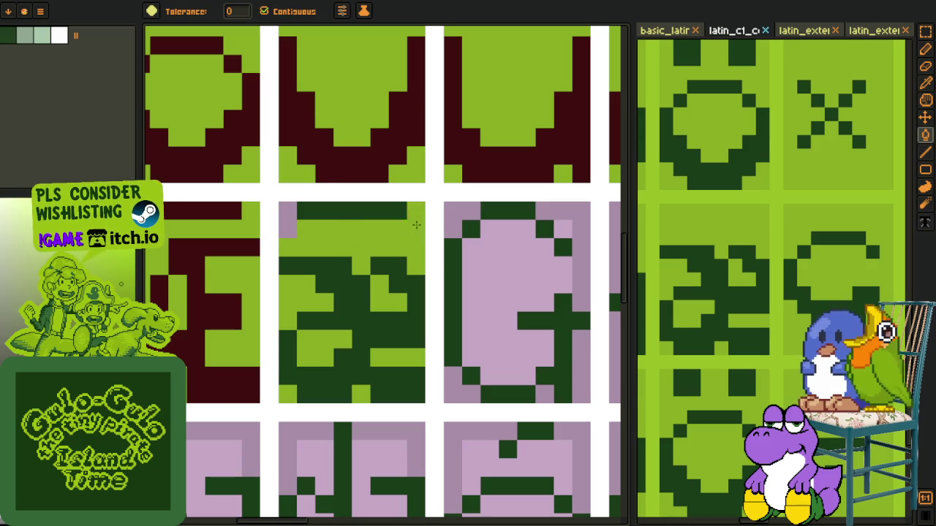
Recolour all the æ strokes dark red
key(i)
click(271, 240)
key(g)
click(310, 267)
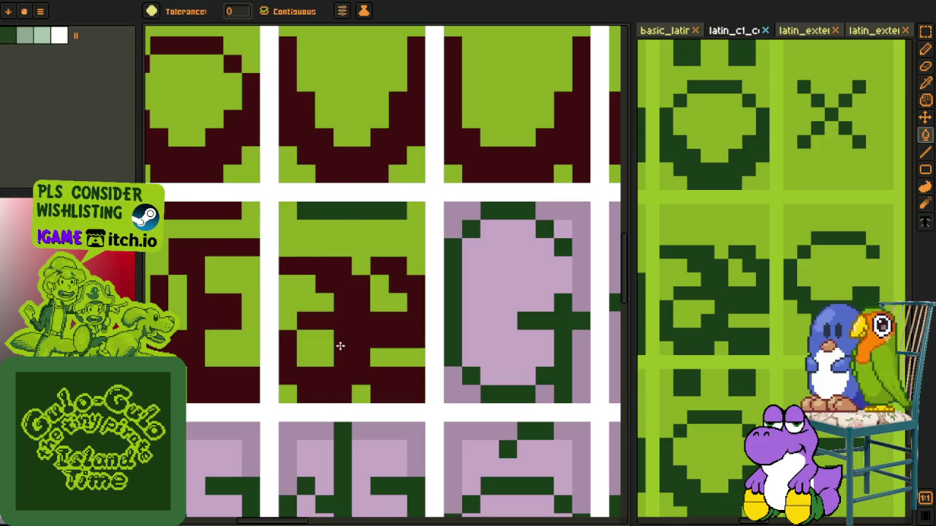
click(342, 211)
scroll(347, 242, down, 3)
scroll(348, 241, down, 2)
Select and copy the G from the basic Latin reference sheet
key(i)
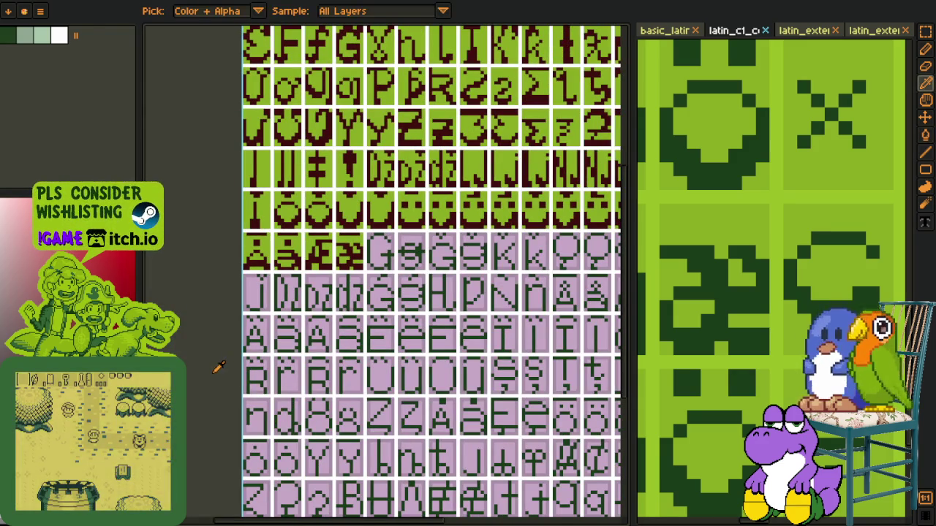
key(minus)
key(minus)
key(minus)
key(minus)
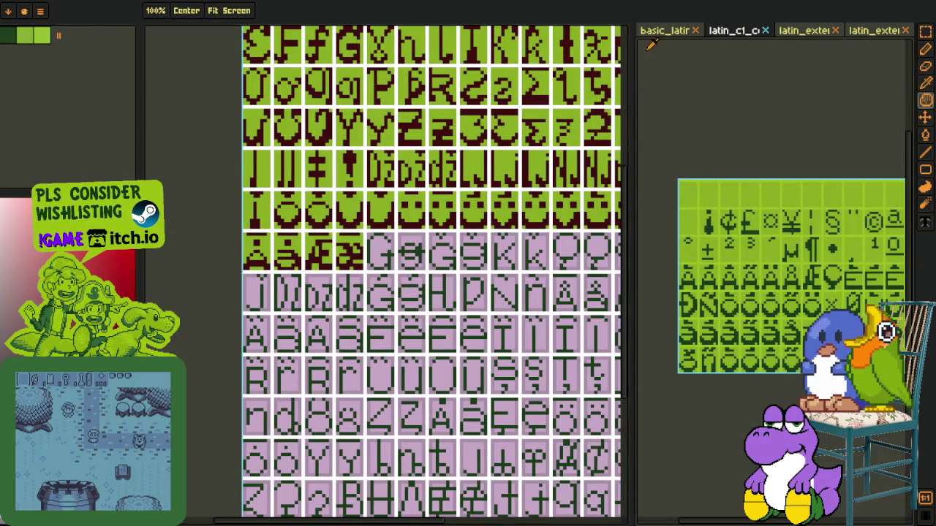
scroll(434, 278, down, 2)
scroll(385, 292, down, 2)
scroll(328, 293, down, 1)
key(r)
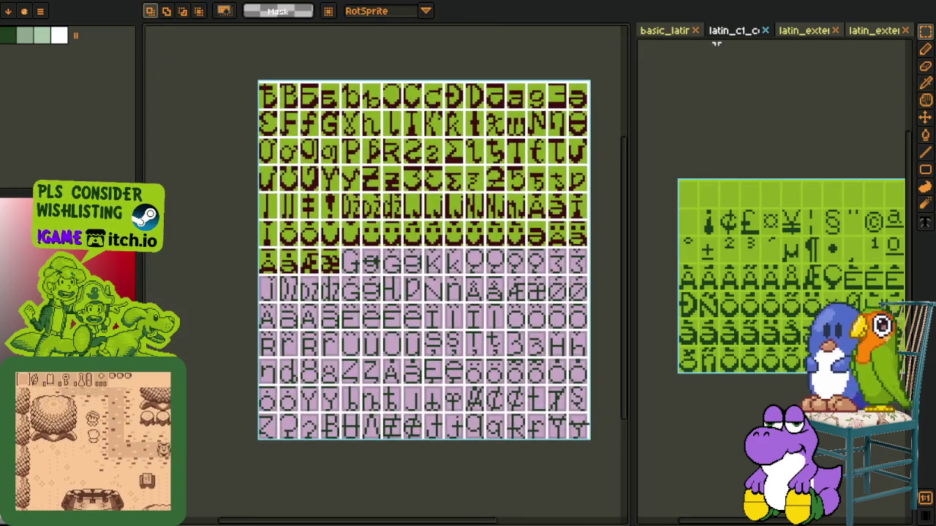
click(668, 30)
scroll(749, 201, up, 1)
scroll(750, 201, up, 3)
drag(724, 179, 752, 234)
key(ctrl+d)
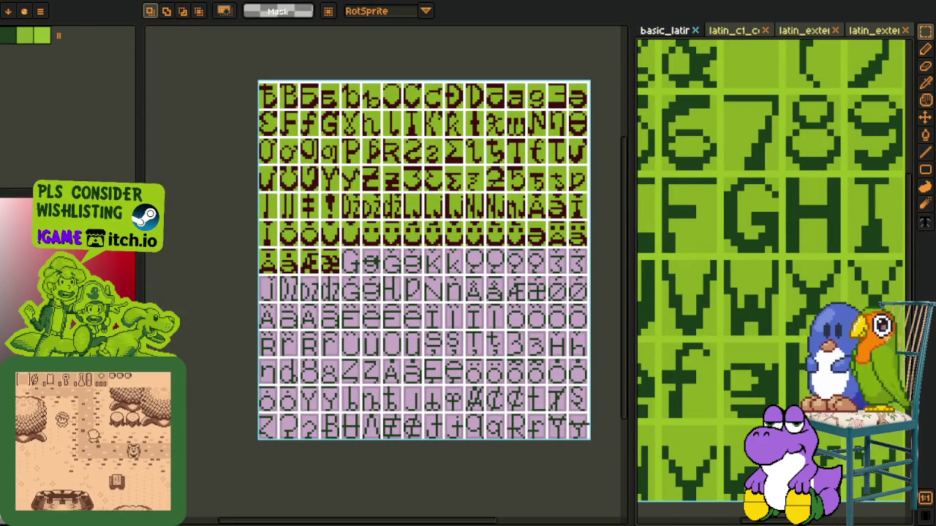
Paste the G into the cell after Æ, comparing before and after
scroll(355, 206, up, 1)
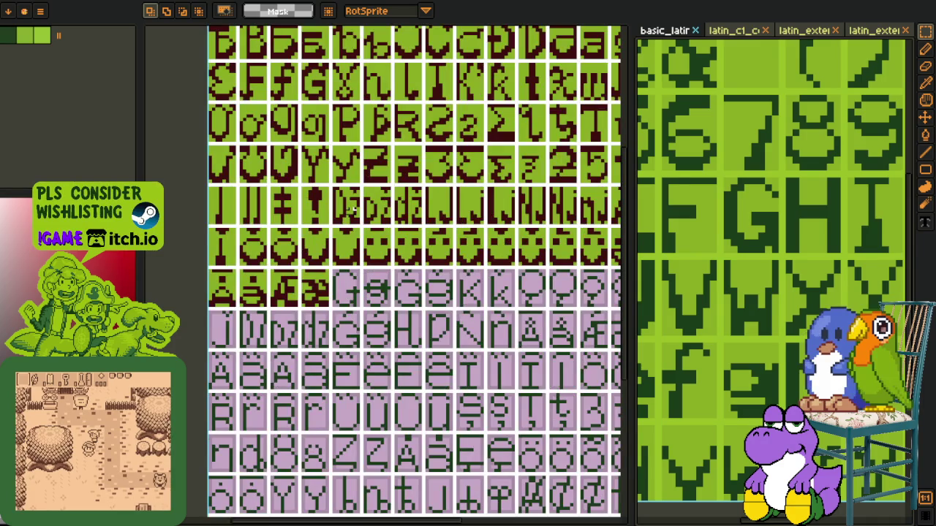
scroll(353, 209, up, 1)
scroll(331, 266, up, 1)
key(ctrl+v)
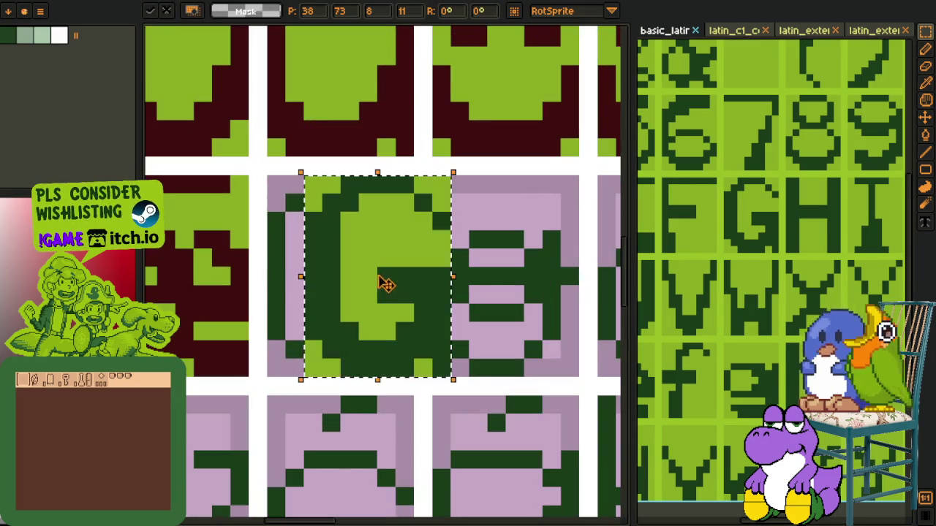
key(Tab)
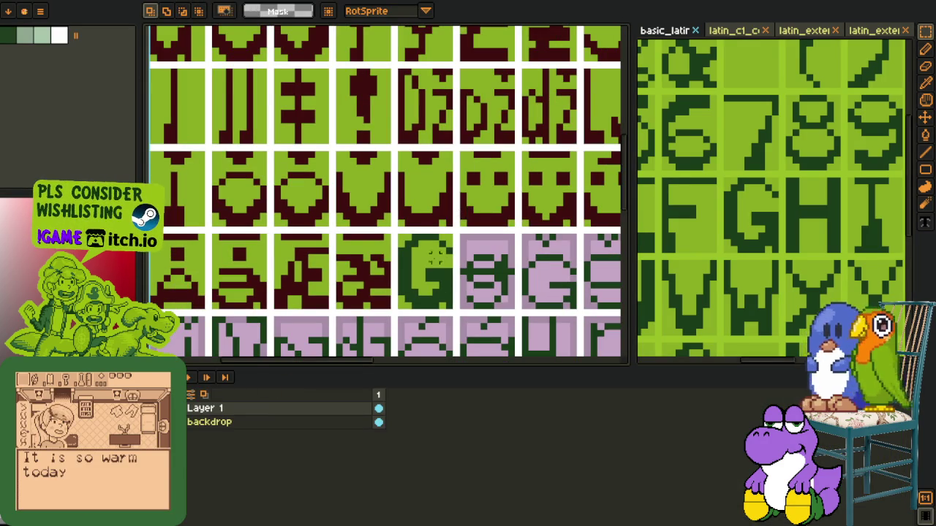
key(ctrl+z)
key(ctrl+y)
key(i)
scroll(465, 260, up, 2)
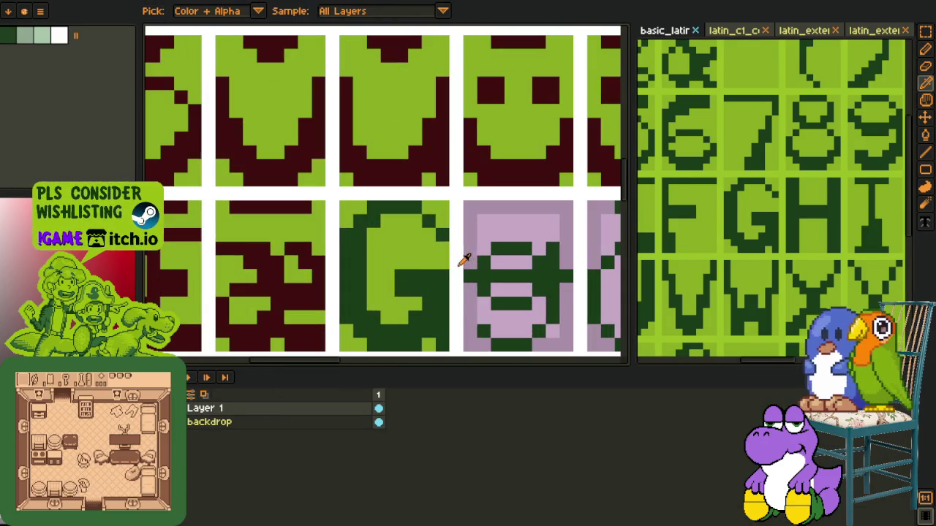
key(ctrl+z)
key(ctrl+y)
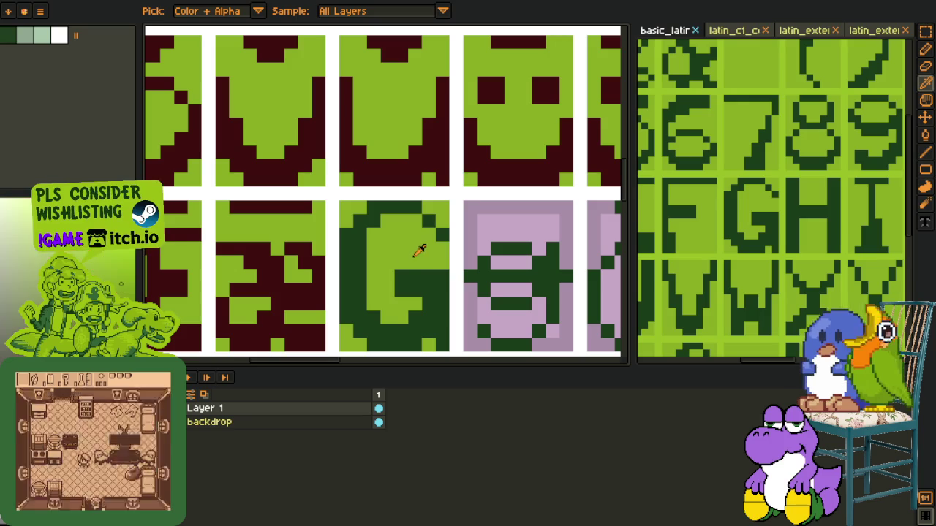
Review the pasted G with the timeline hidden and select its lower-right part
key(b)
key(Tab)
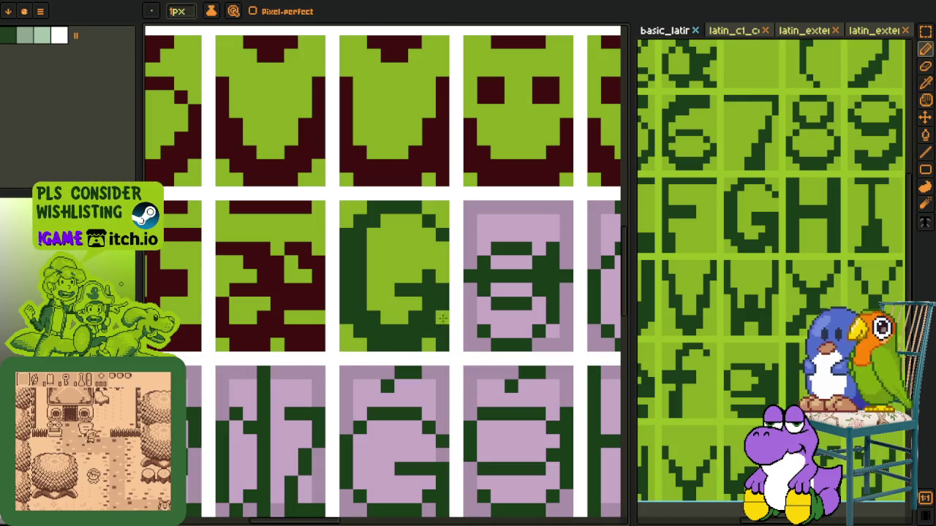
key(Tab)
key(ctrl+z)
key(ctrl+y)
key(Tab)
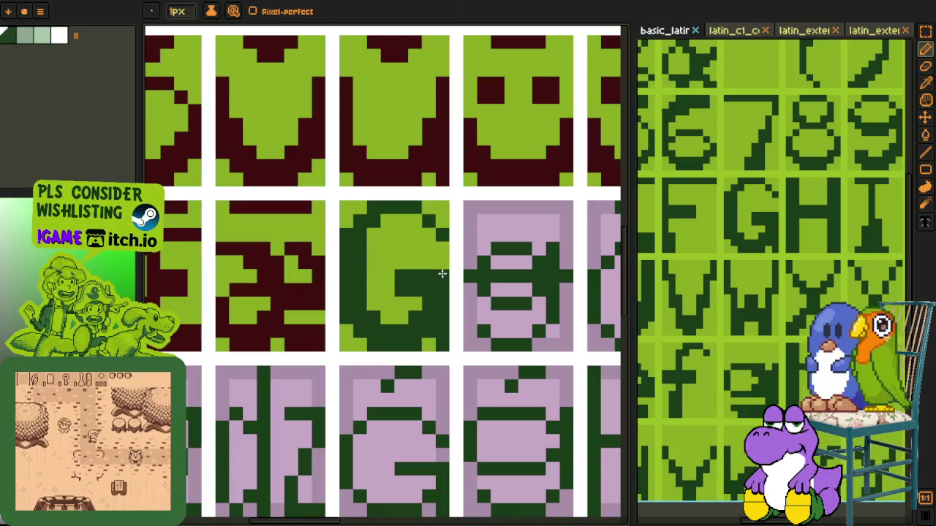
key(m)
drag(393, 256, 437, 326)
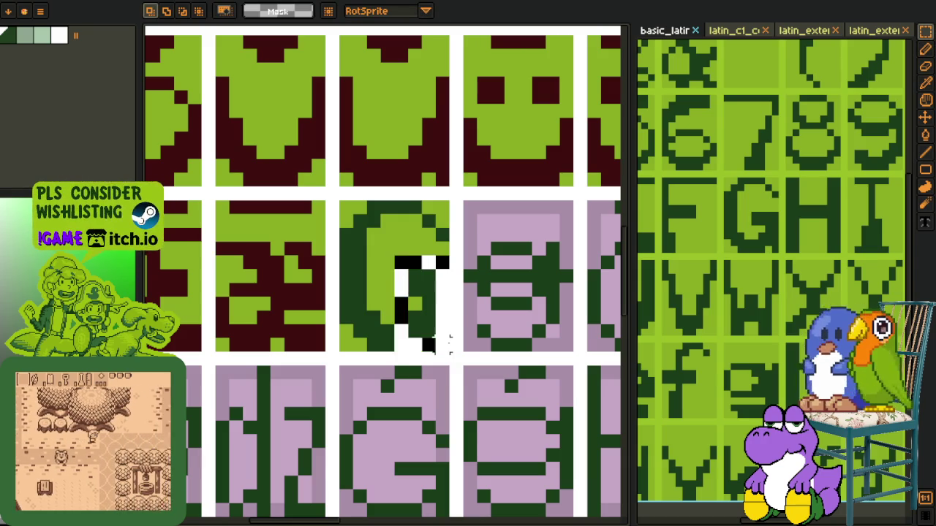
key(ctrl+d)
Touch up the G's pixels with the pencil using the light green cell colour
key(o)
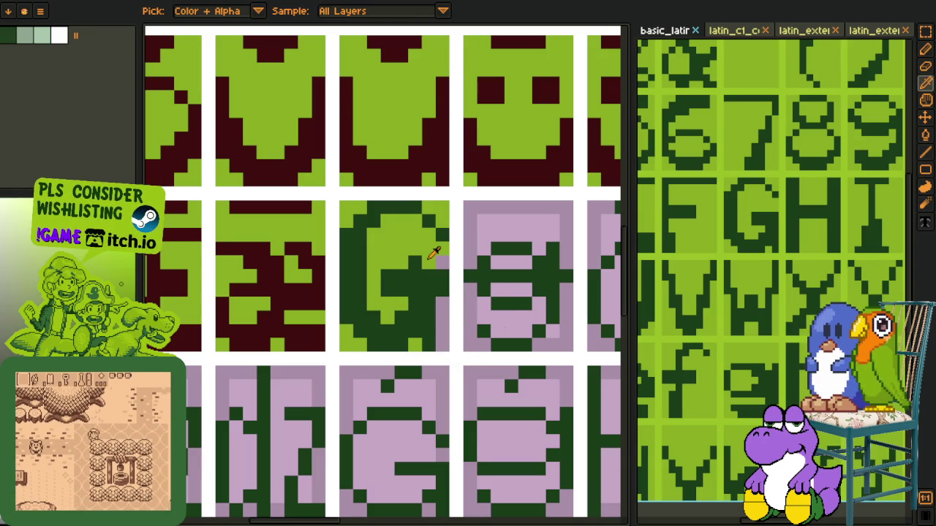
scroll(430, 235, up, 1)
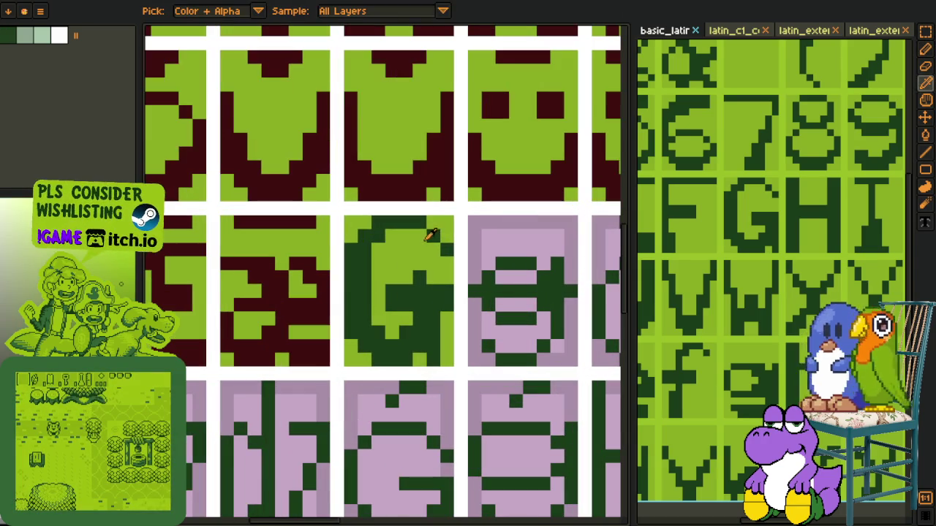
key(b)
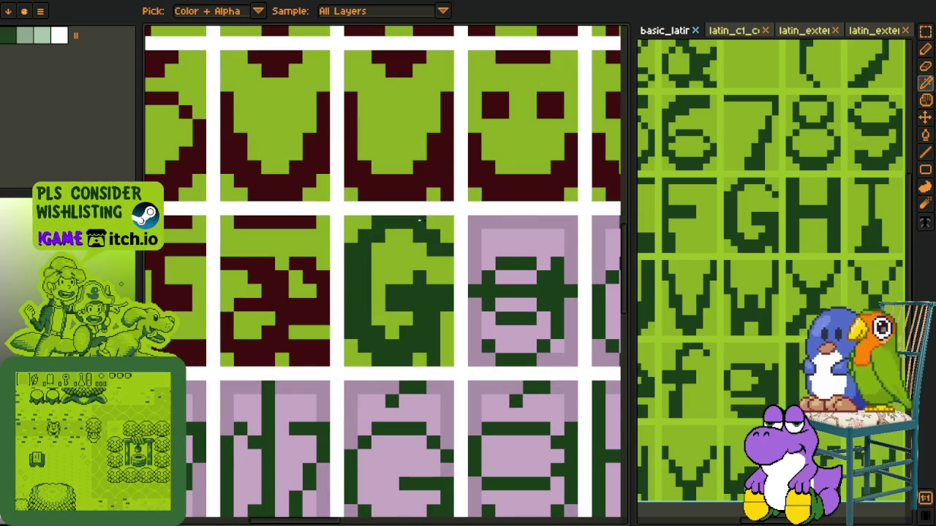
key(o)
click(409, 231)
key(b)
key(o)
scroll(409, 231, down, 5)
scroll(410, 211, up, 5)
scroll(410, 210, down, 3)
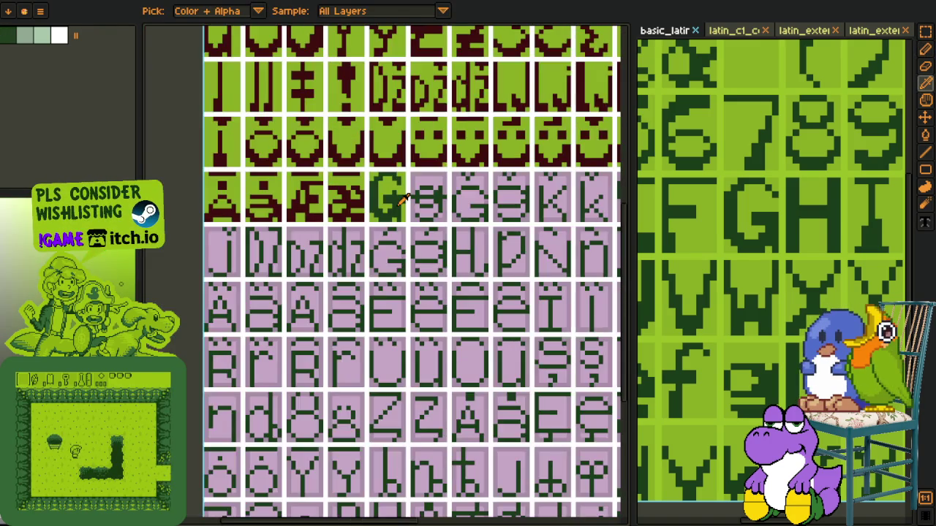
scroll(346, 359, down, 2)
key(v)
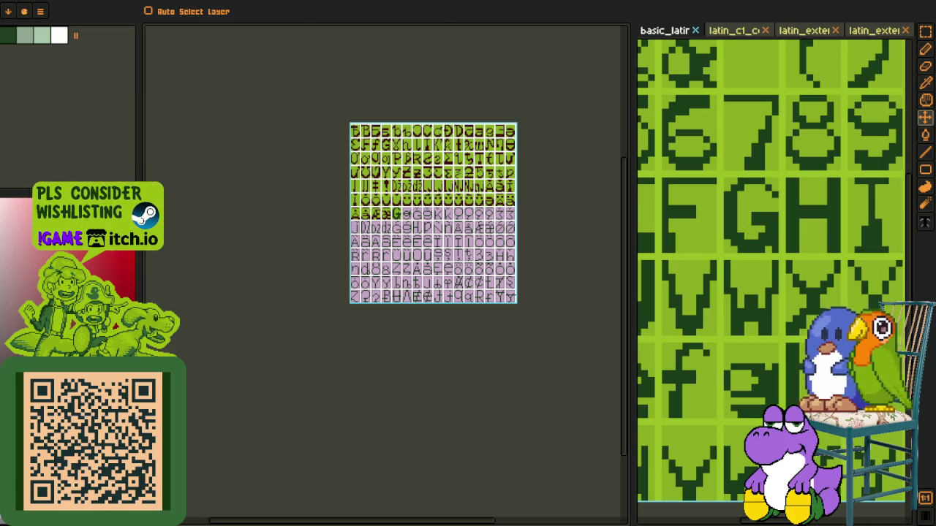
Scroll over the font sheet to review the new G in its extended-Latin cell
key(i)
scroll(421, 183, up, 2)
scroll(358, 242, up, 1)
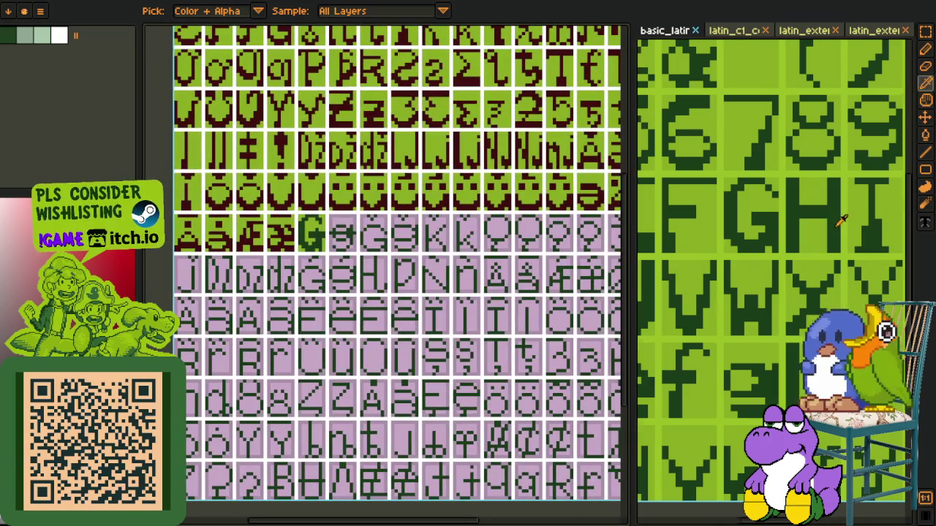
scroll(842, 219, down, 3)
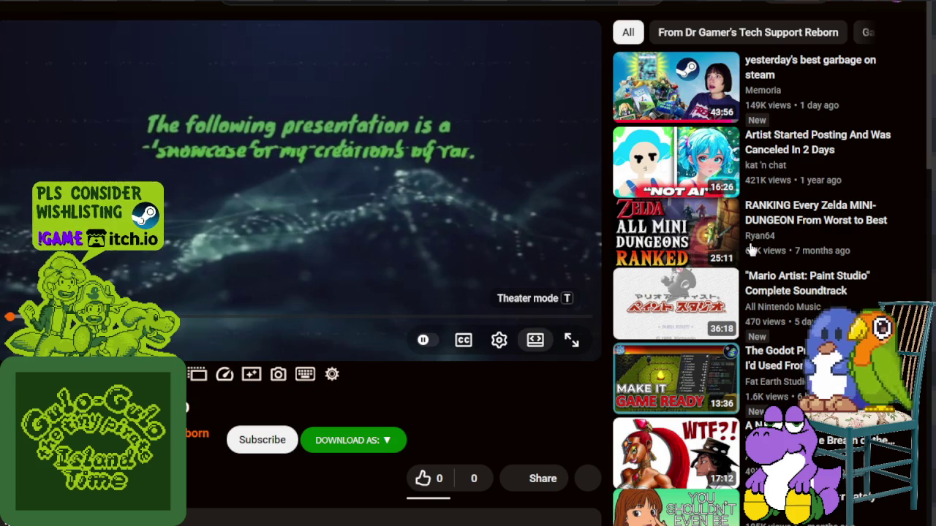
Put the demo reel video in theater view with its auto-generated captions on
scroll(769, 261, down, 3)
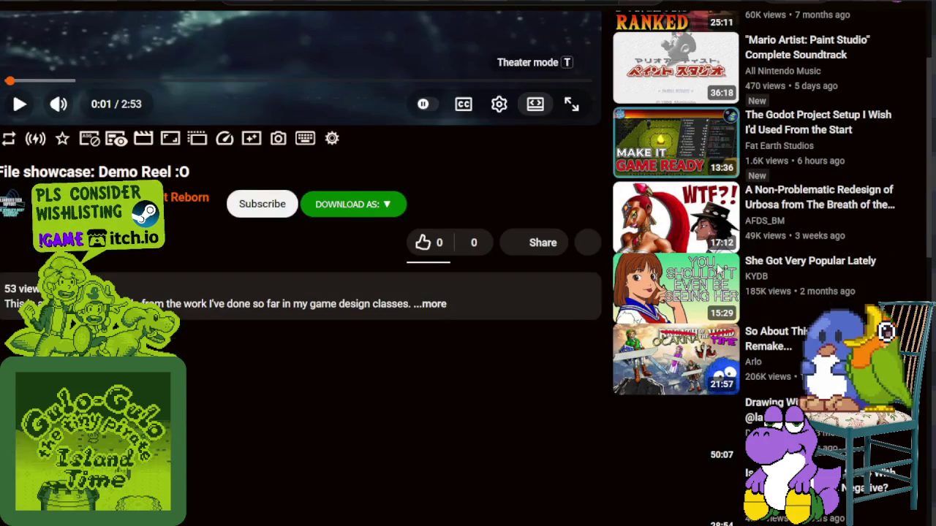
key(t)
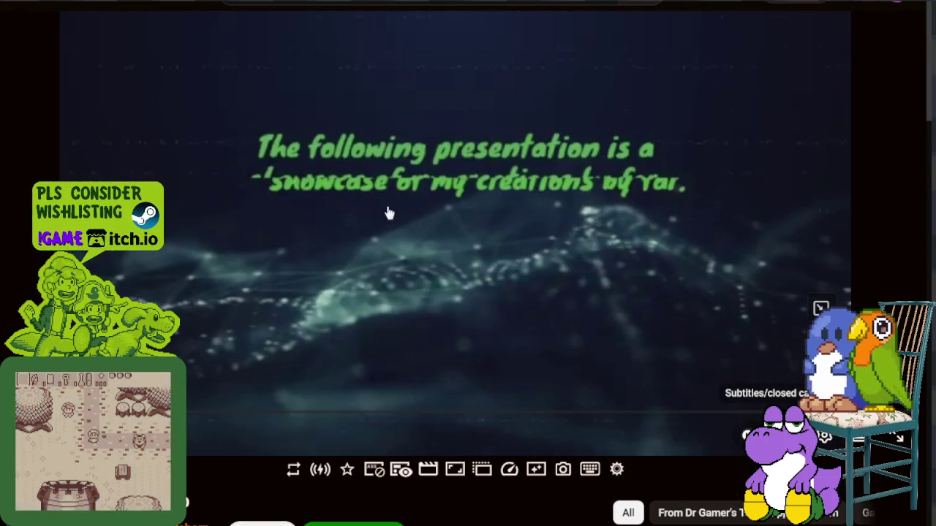
click(786, 436)
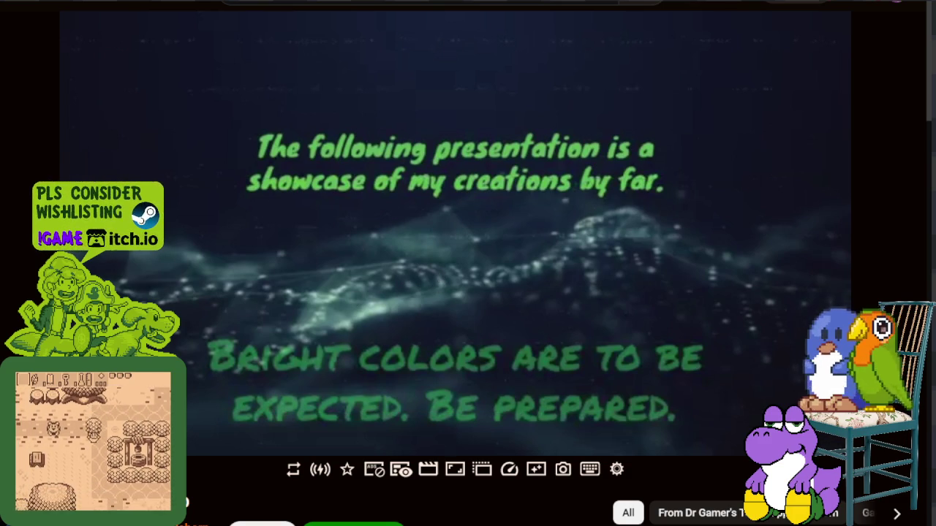
Pause the demo reel briefly, then resume playback
click(265, 326)
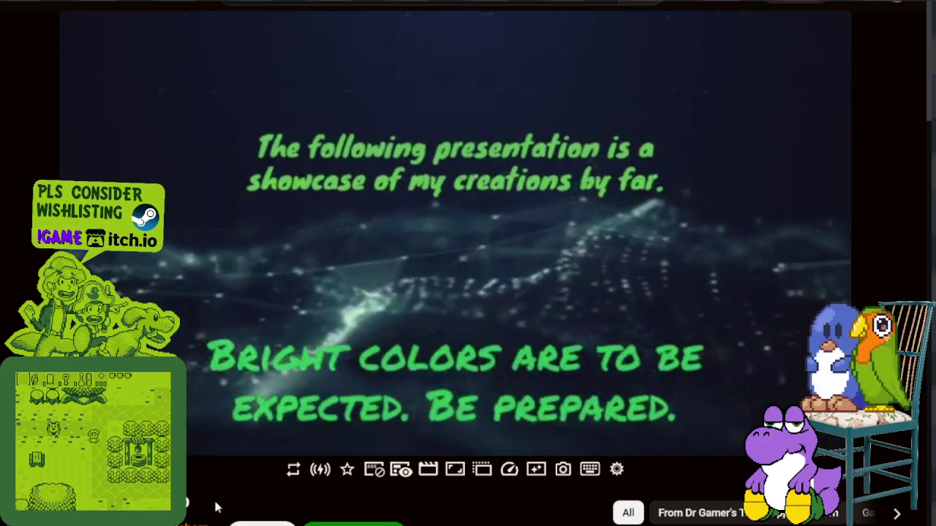
click(251, 302)
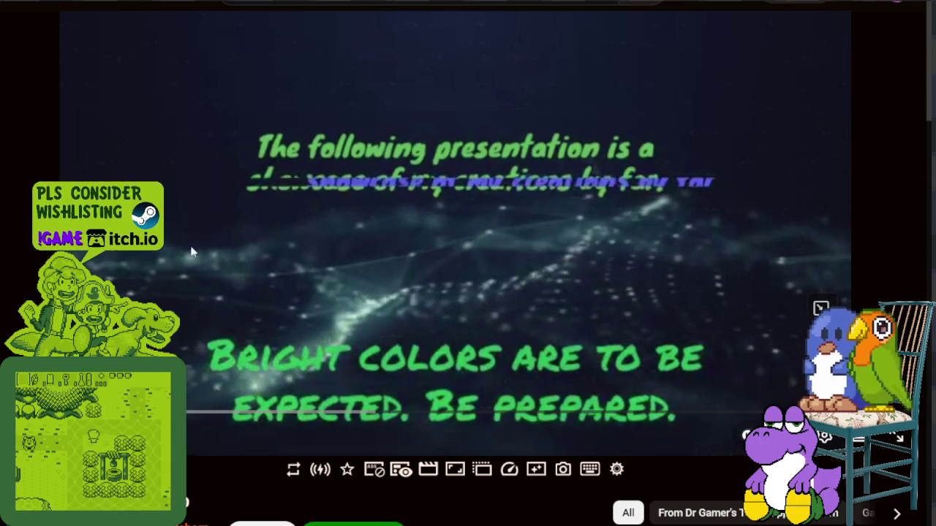
click(267, 248)
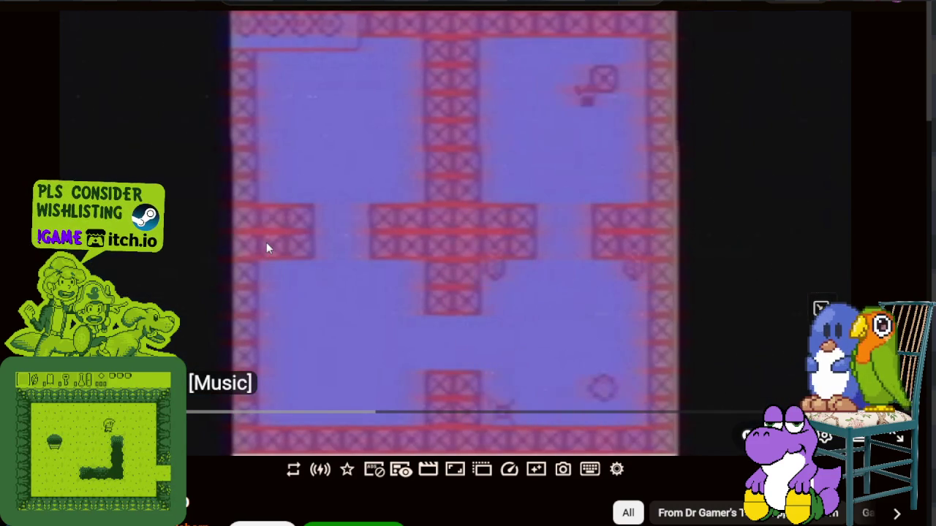
click(570, 77)
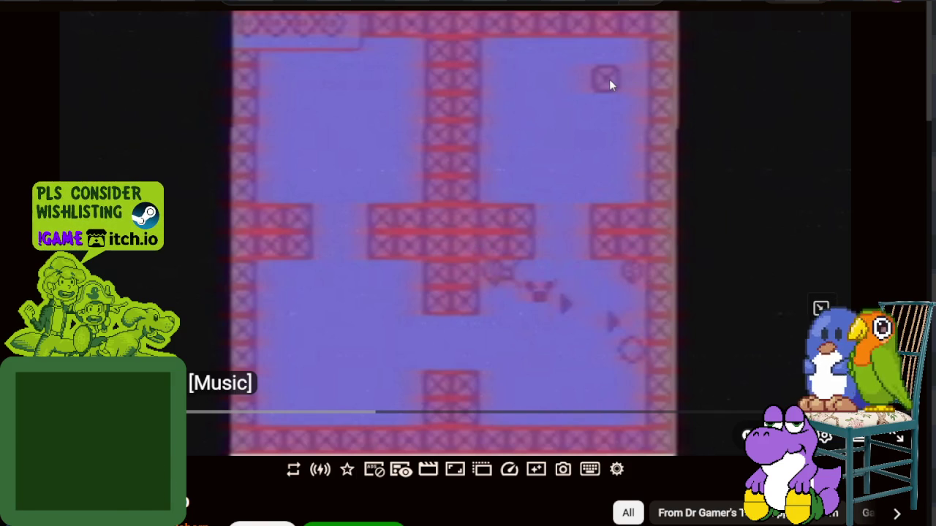
click(346, 204)
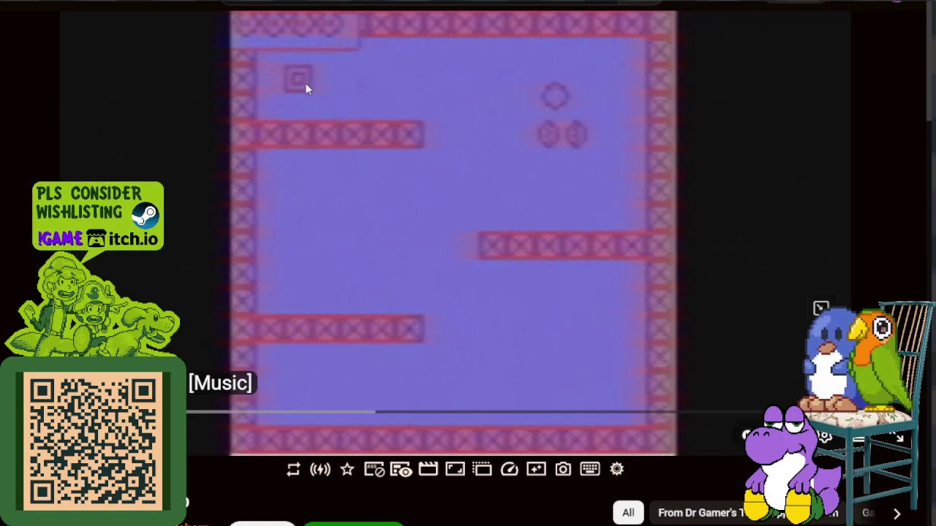
click(280, 163)
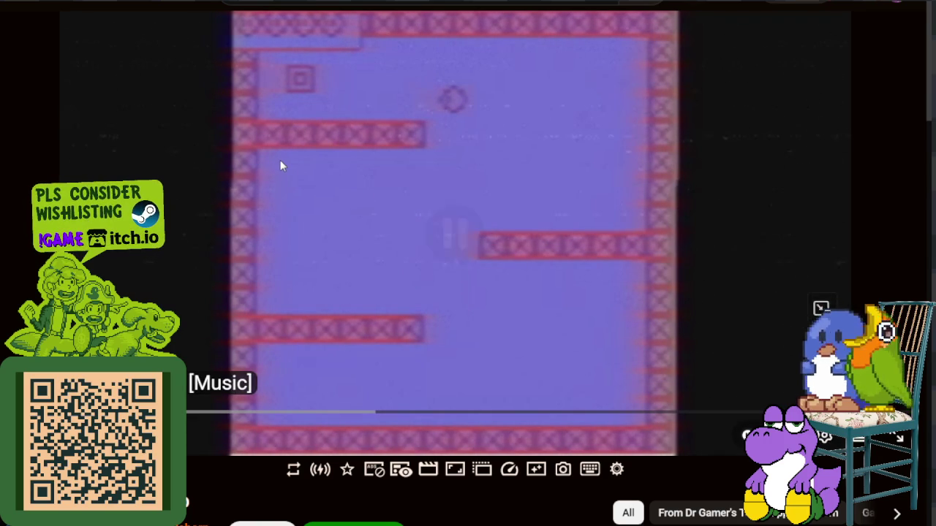
click(280, 163)
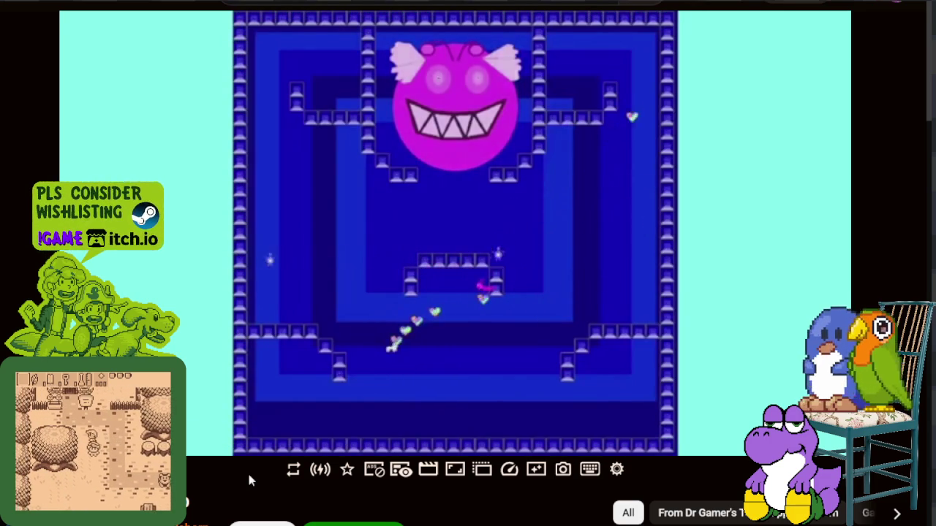
click(489, 214)
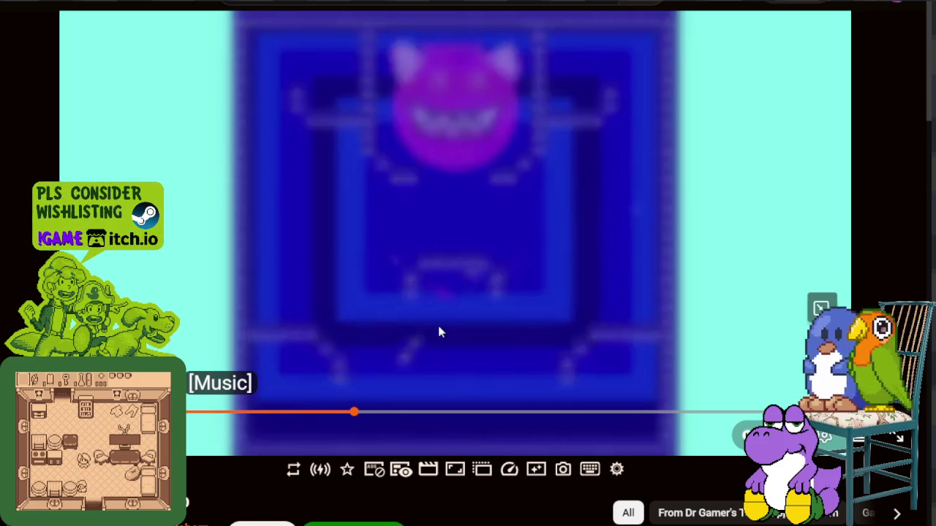
click(438, 332)
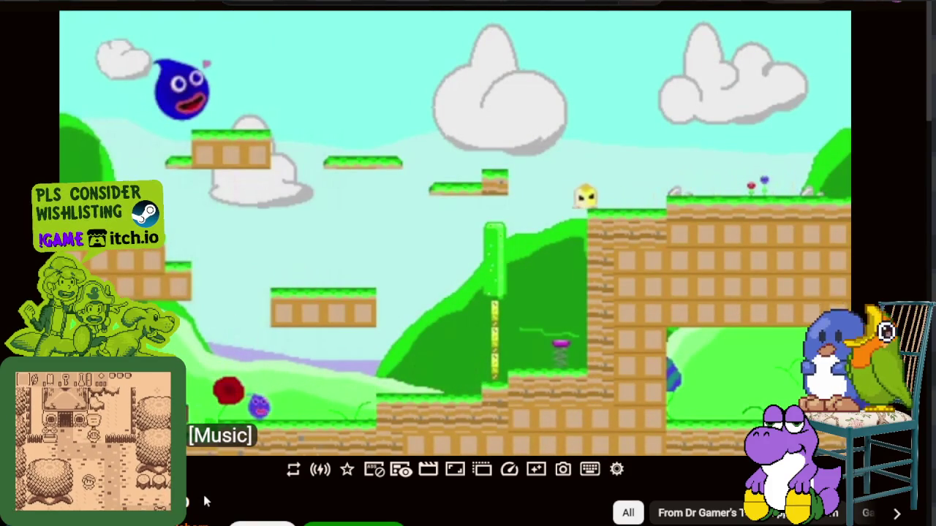
click(232, 357)
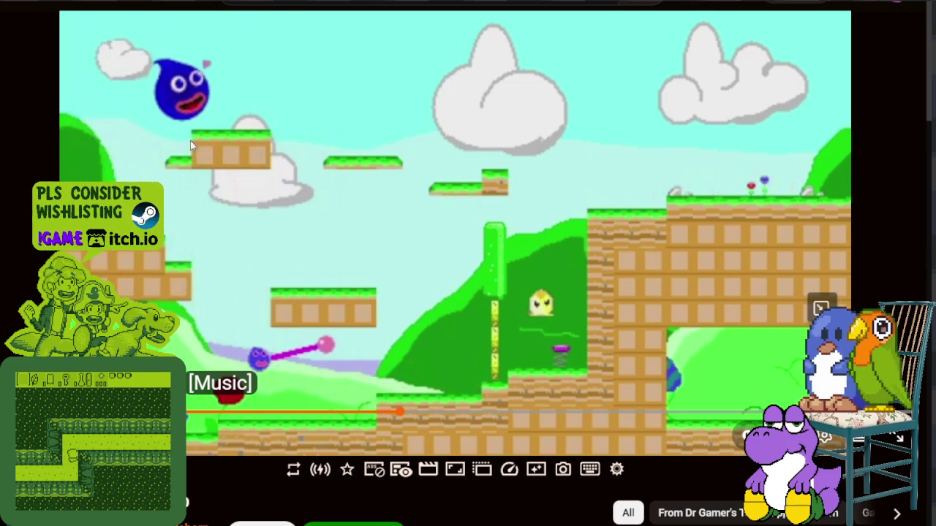
click(259, 297)
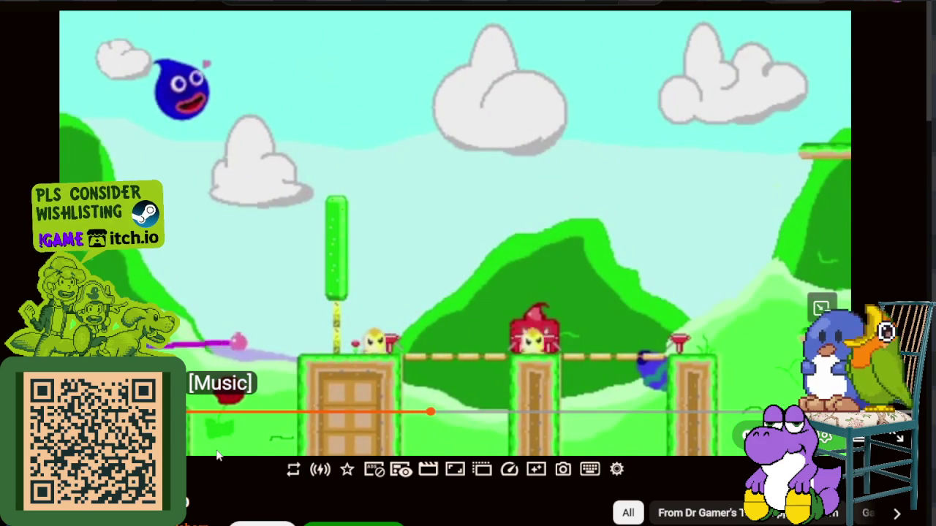
click(237, 193)
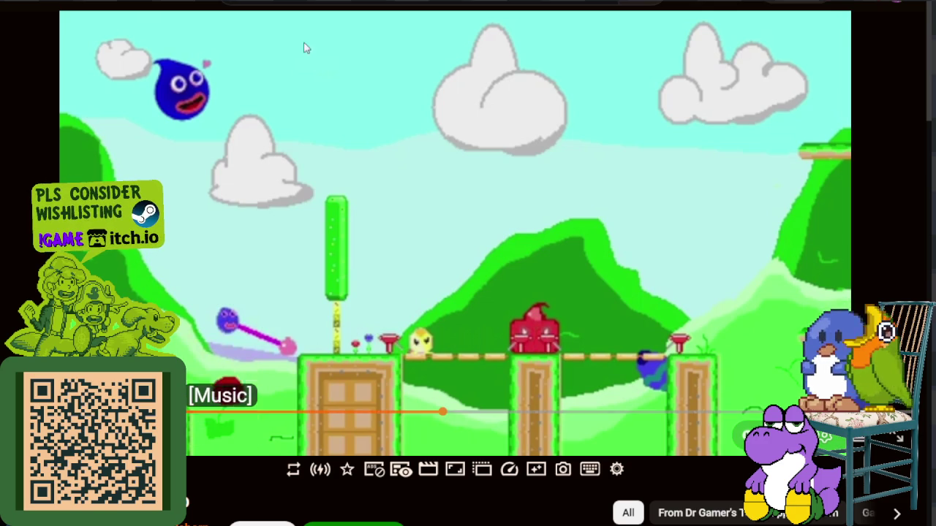
click(379, 279)
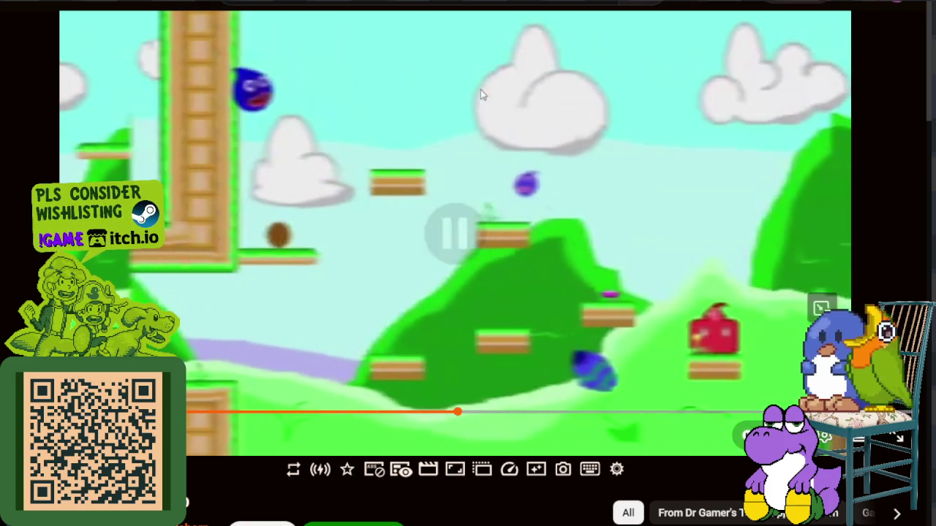
click(403, 377)
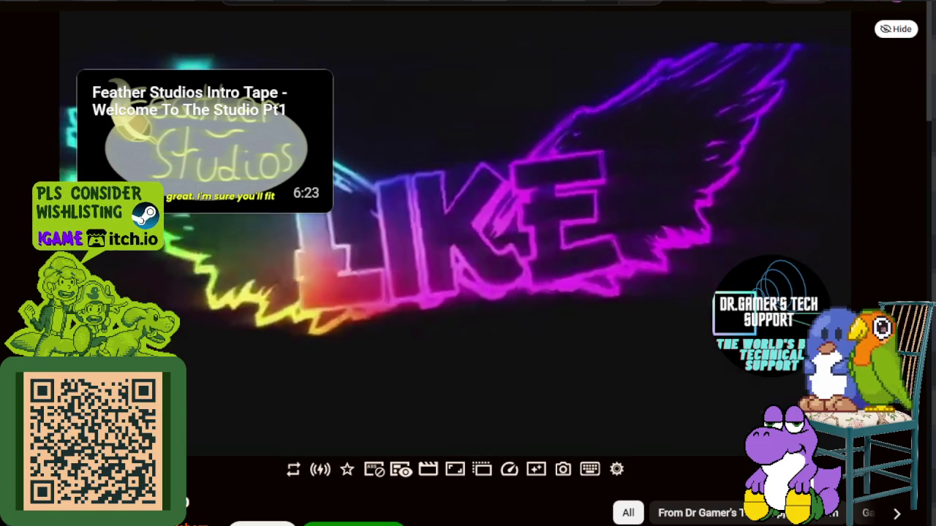
Give the video a thumbs-up Like below the player, then return to the top
scroll(234, 496, down, 2)
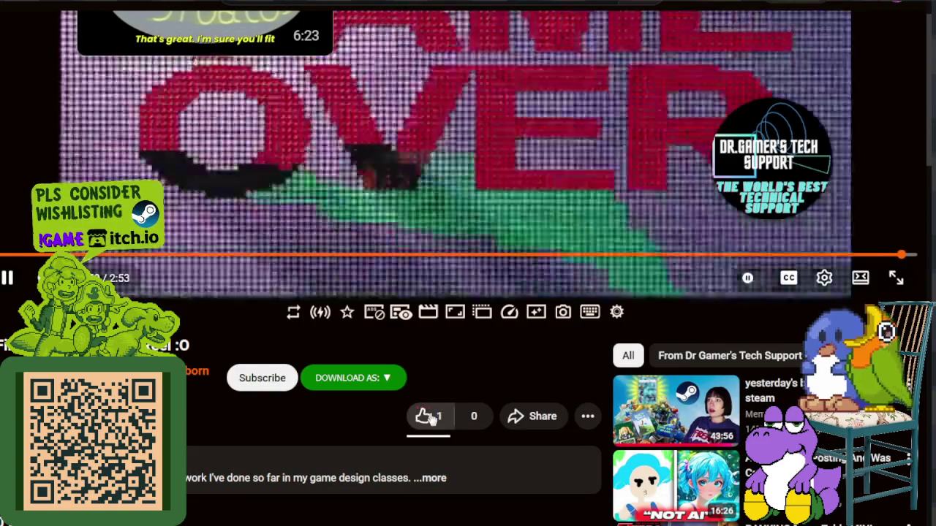
click(423, 416)
scroll(236, 352, up, 2)
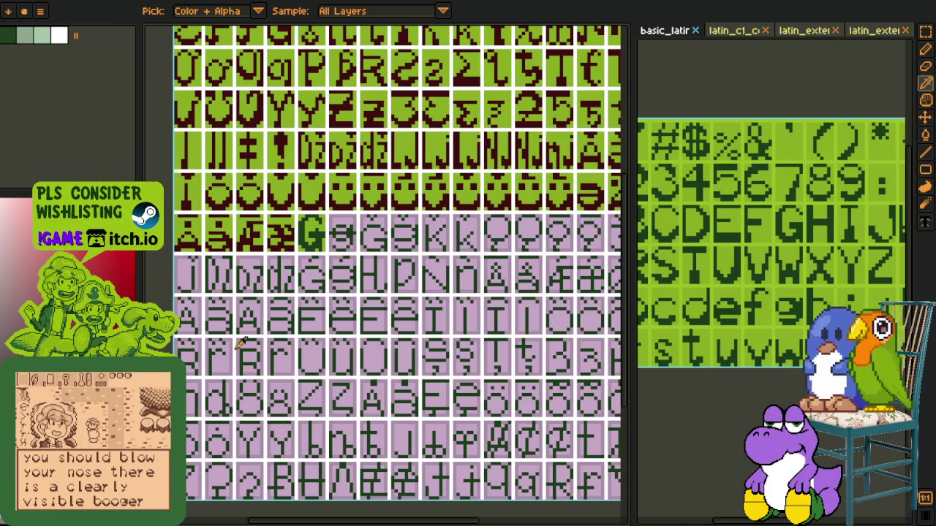
Pan the font sheet and the basic_latin reference sheet into a working position
scroll(197, 397, down, 3)
scroll(276, 292, up, 3)
drag(276, 208, 276, 265)
scroll(275, 265, down, 5)
key(o)
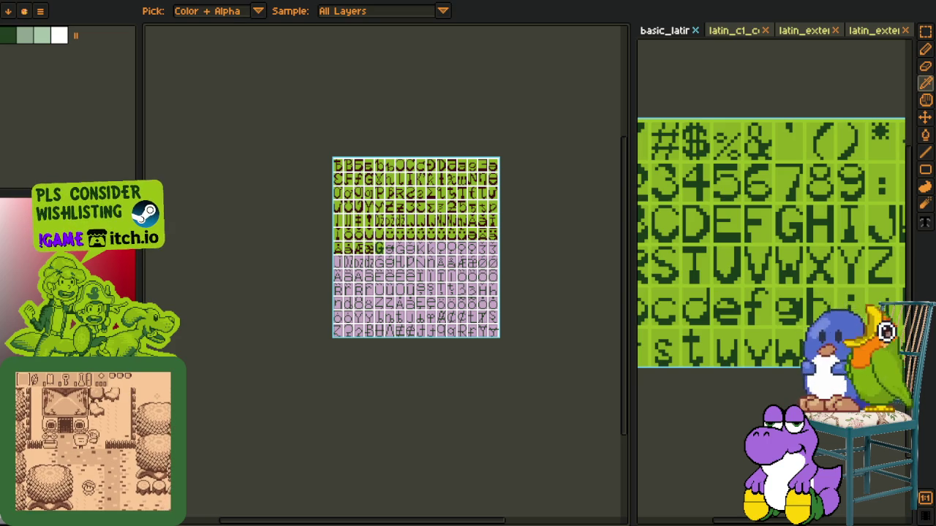
key(h)
scroll(427, 229, up, 2)
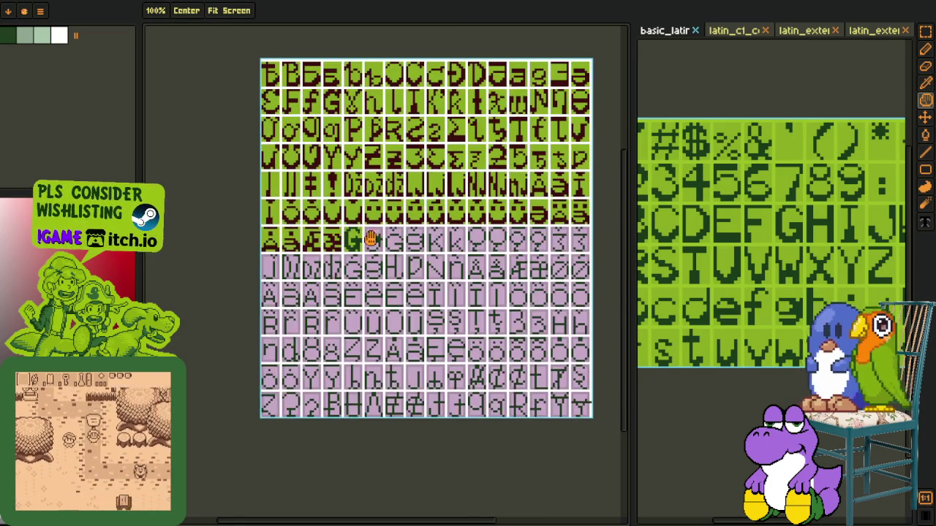
drag(372, 236, 435, 236)
drag(780, 281, 781, 252)
Copy the green e from basic_latin and paste it into the cell beside the G
key(r)
scroll(781, 251, up, 2)
scroll(780, 251, up, 2)
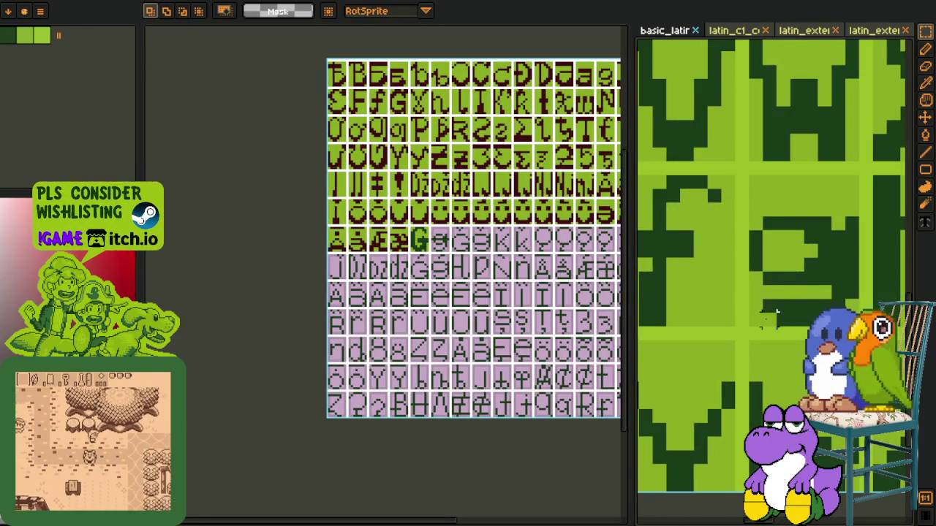
drag(753, 316, 849, 182)
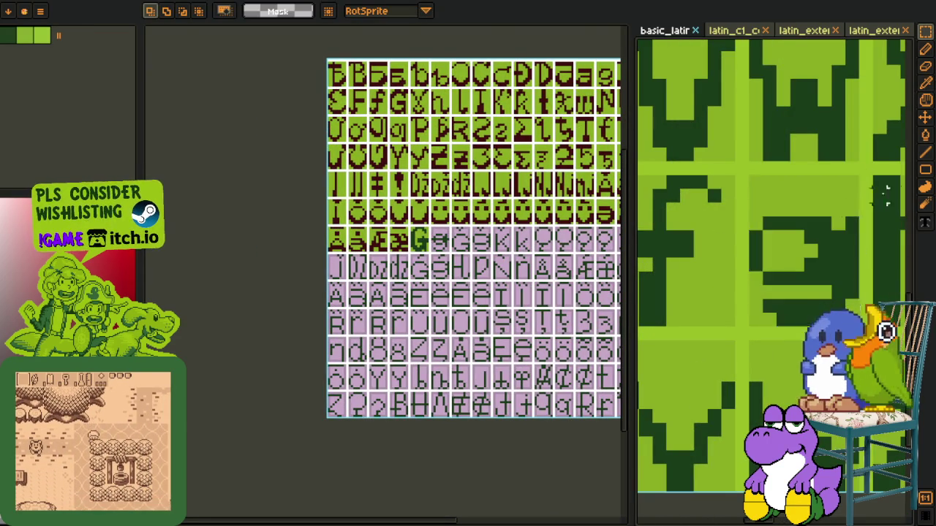
scroll(402, 223, up, 4)
scroll(402, 223, up, 2)
key(ctrl+v)
drag(428, 251, 432, 229)
Replace the glyphs' dark green with dark red
key(o)
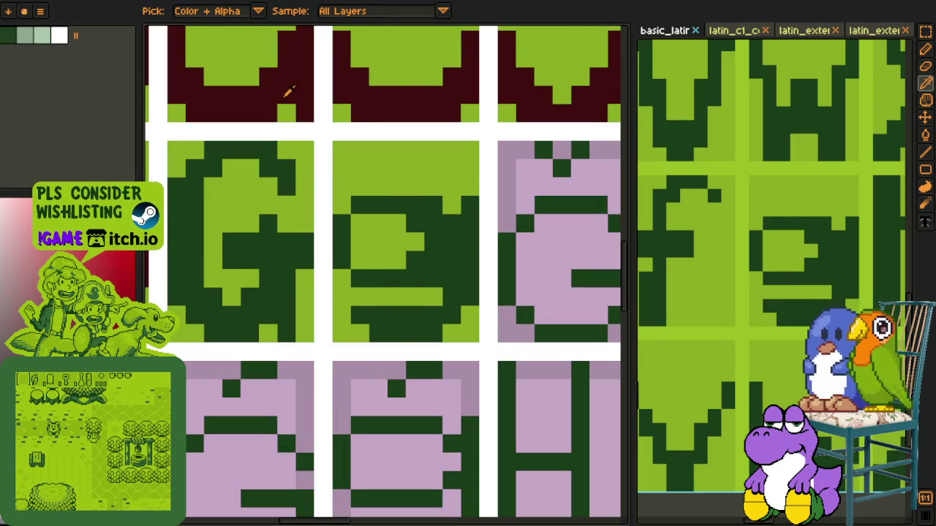
click(284, 253)
key(shift+r)
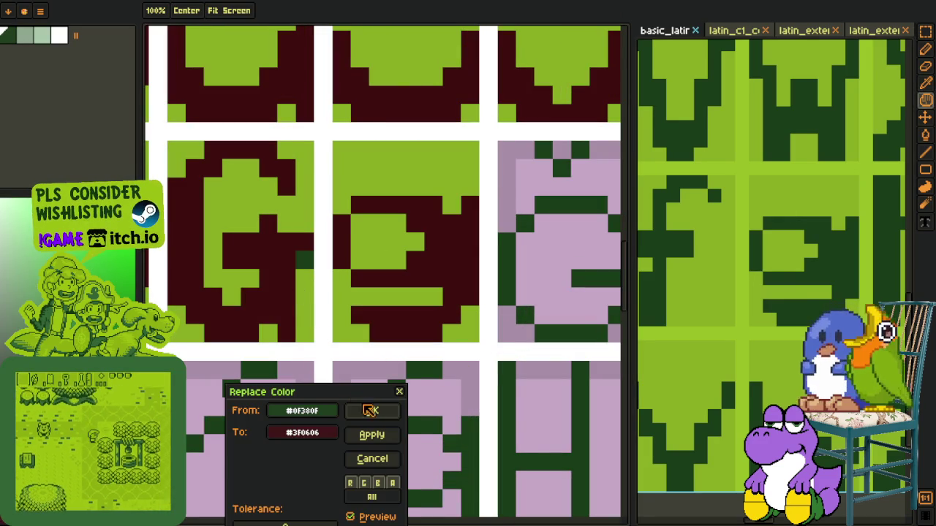
click(361, 410)
scroll(282, 224, down, 3)
scroll(294, 159, down, 3)
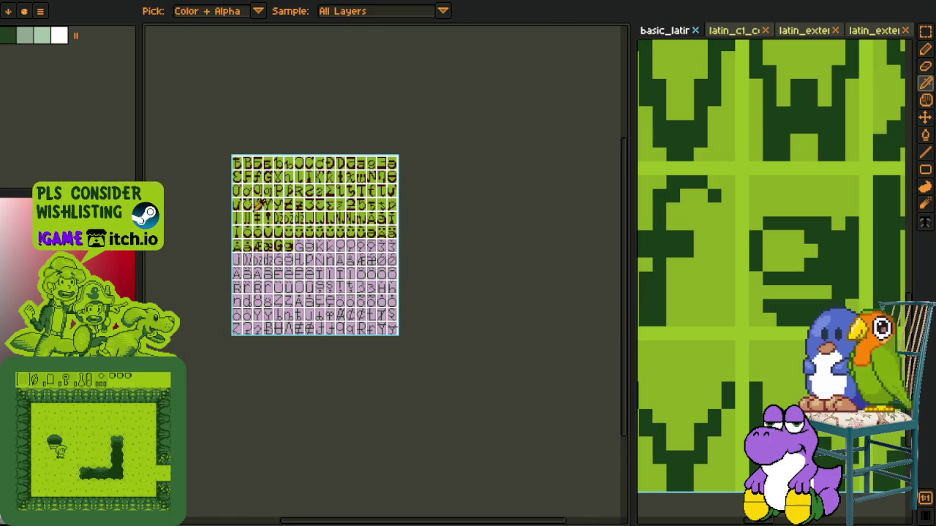
scroll(264, 216, up, 2)
scroll(322, 270, up, 2)
scroll(338, 251, up, 1)
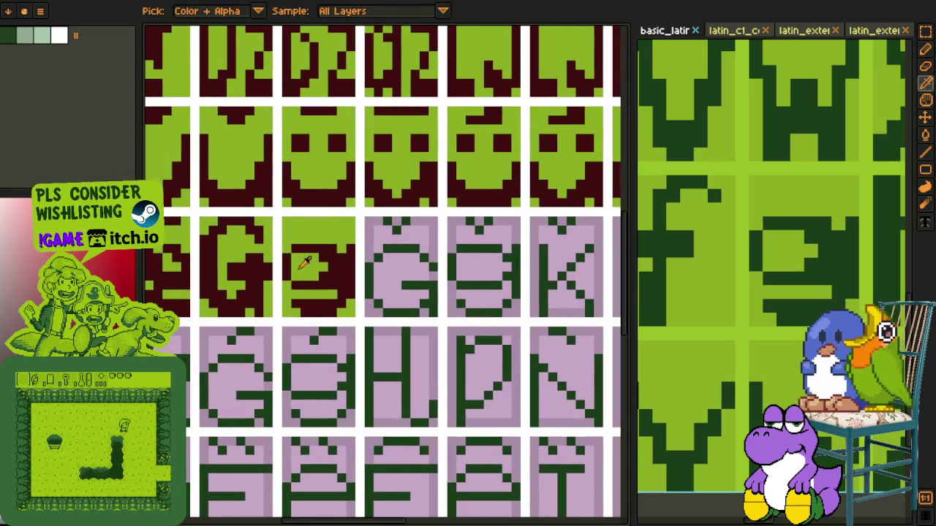
scroll(296, 266, up, 1)
Select the glyph's middle row strip and fill it with green
key(m)
drag(280, 252, 382, 260)
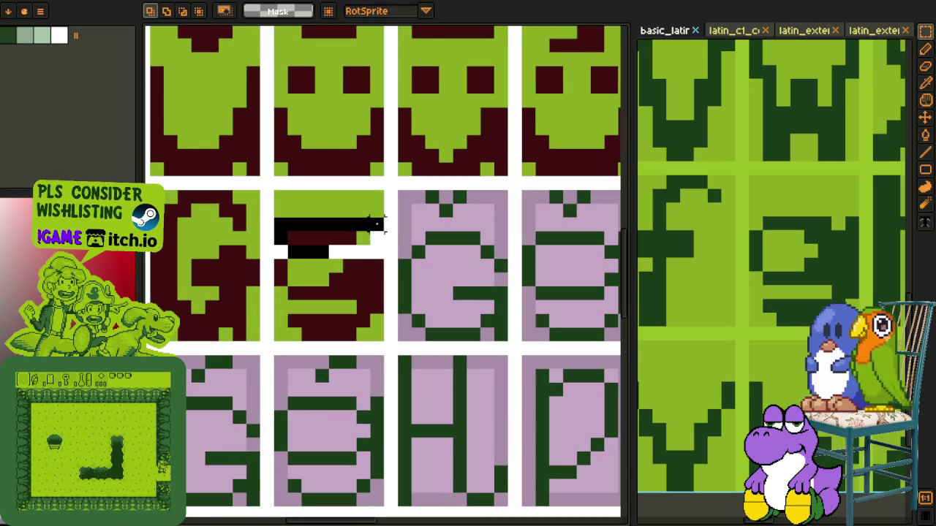
key(i)
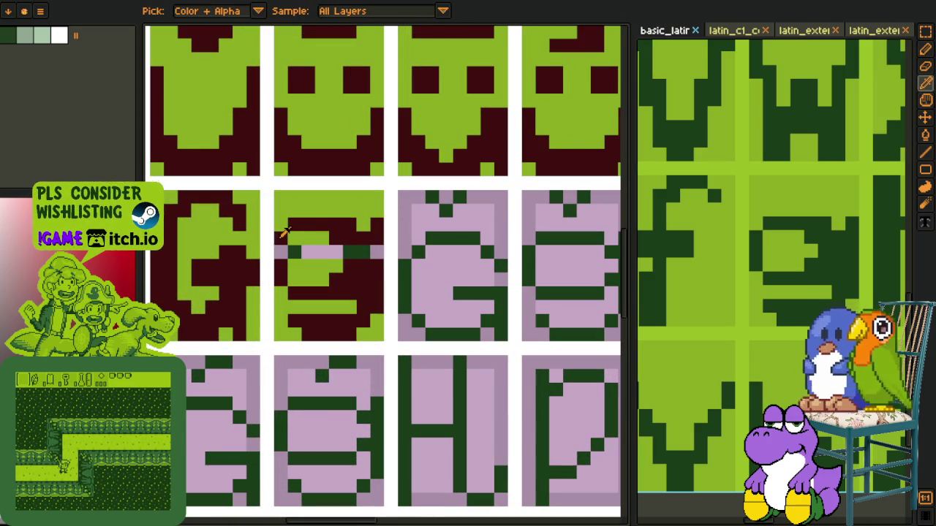
key(b)
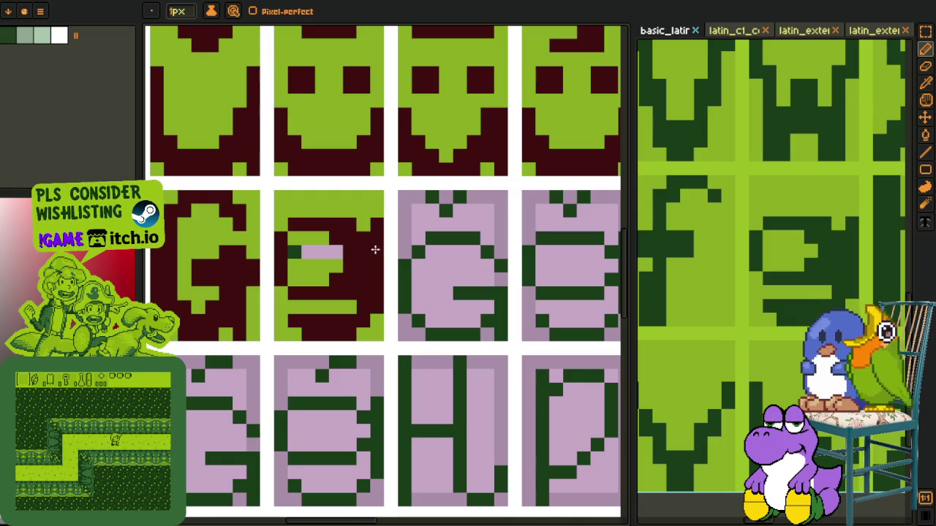
key(i)
key(g)
click(296, 253)
Clear the left and right columns of the pasted glyph cell
key(m)
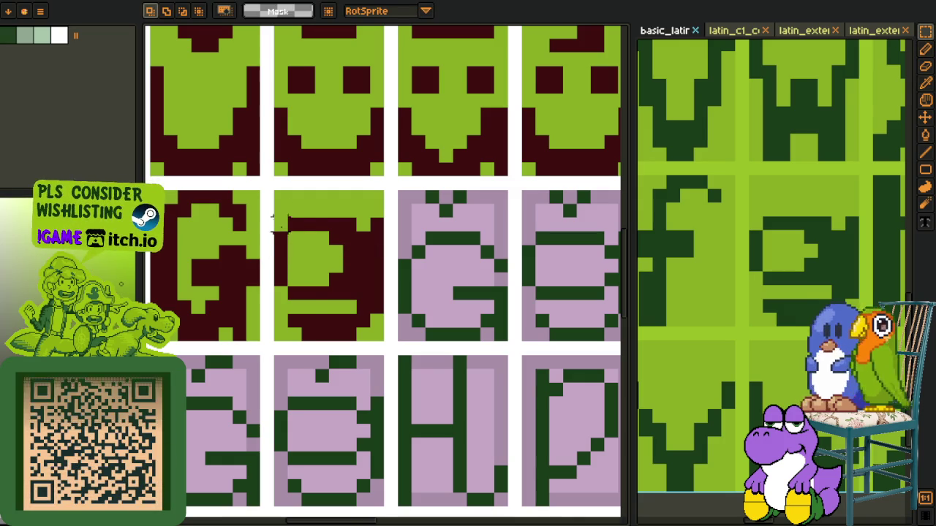
drag(274, 197, 288, 340)
key(Delete)
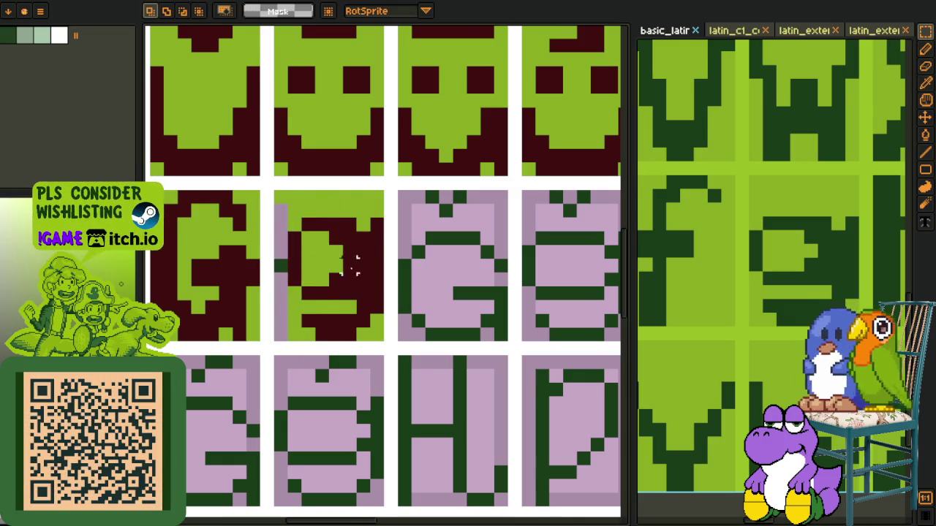
drag(370, 217, 383, 340)
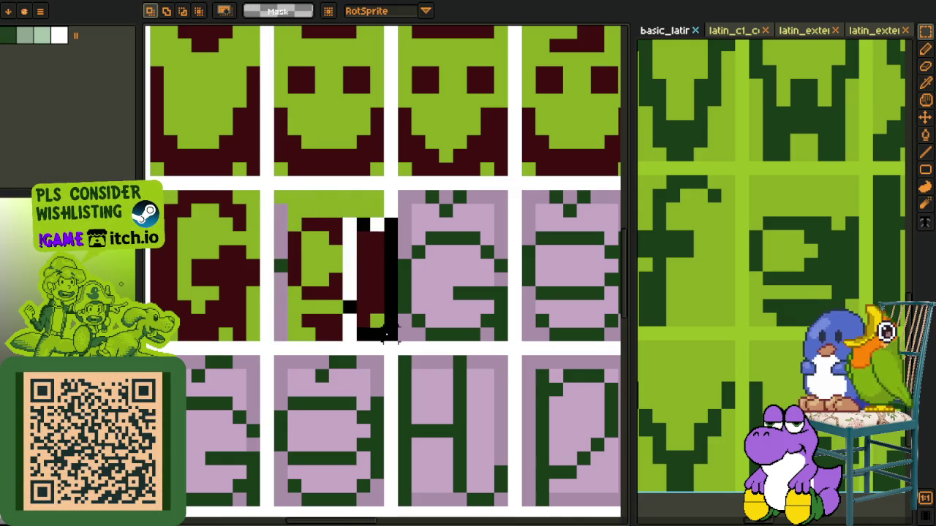
key(Delete)
Pick up the dark red and draw straight lines to reshape the glyph into a g
key(i)
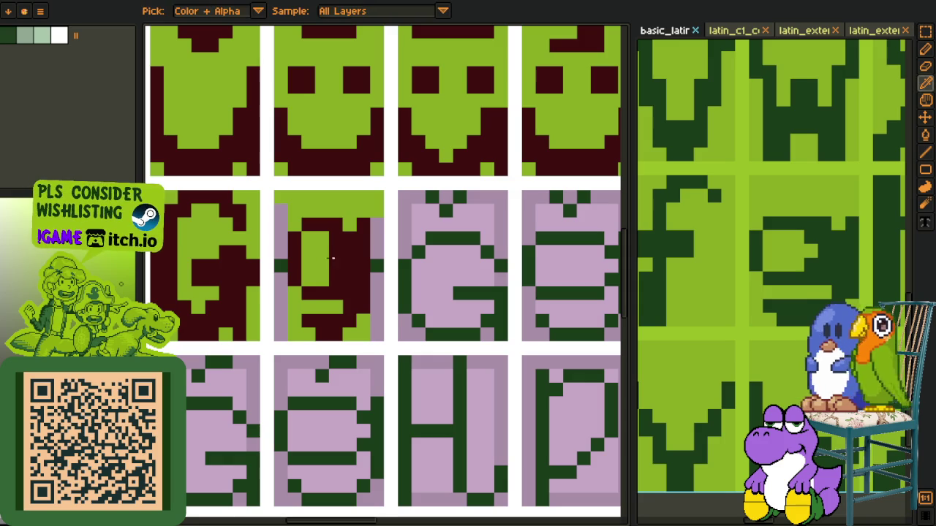
key(b)
key(i)
key(b)
key(i)
click(293, 256)
key(l)
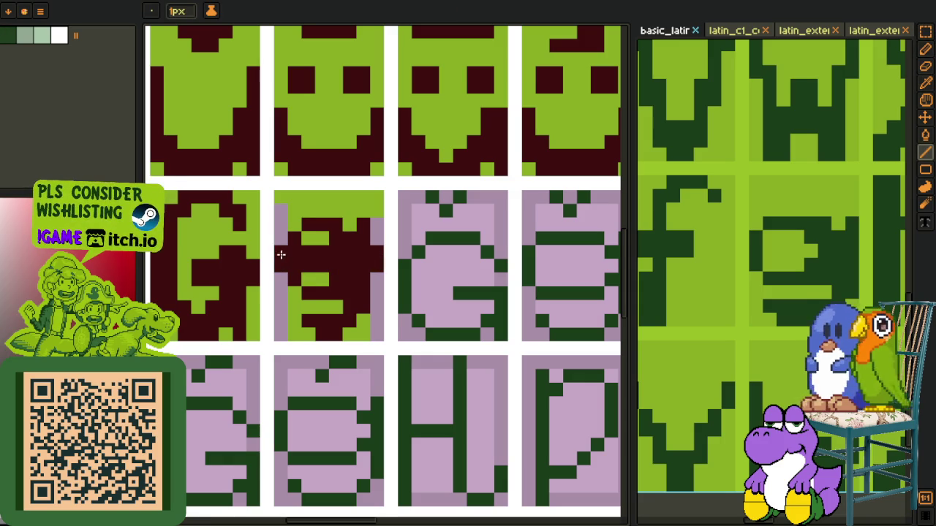
Sample the green background and bucket-fill the remaining gaps
key(i)
click(307, 228)
key(g)
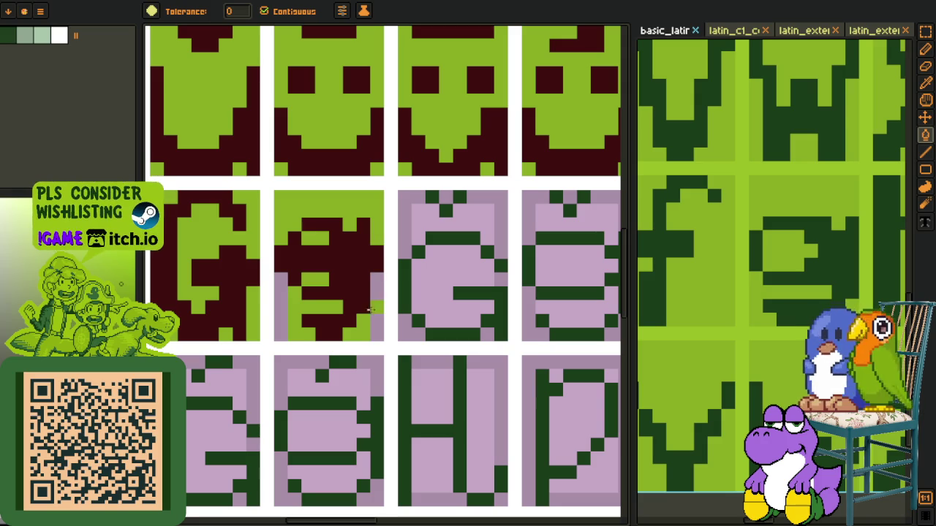
key(i)
scroll(280, 318, down, 3)
scroll(320, 313, down, 2)
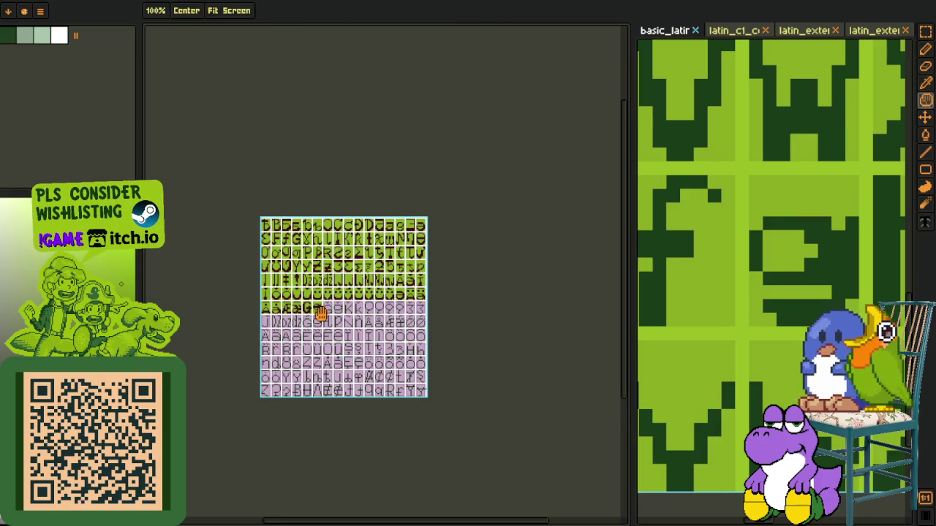
scroll(311, 289, up, 2)
scroll(310, 289, up, 1)
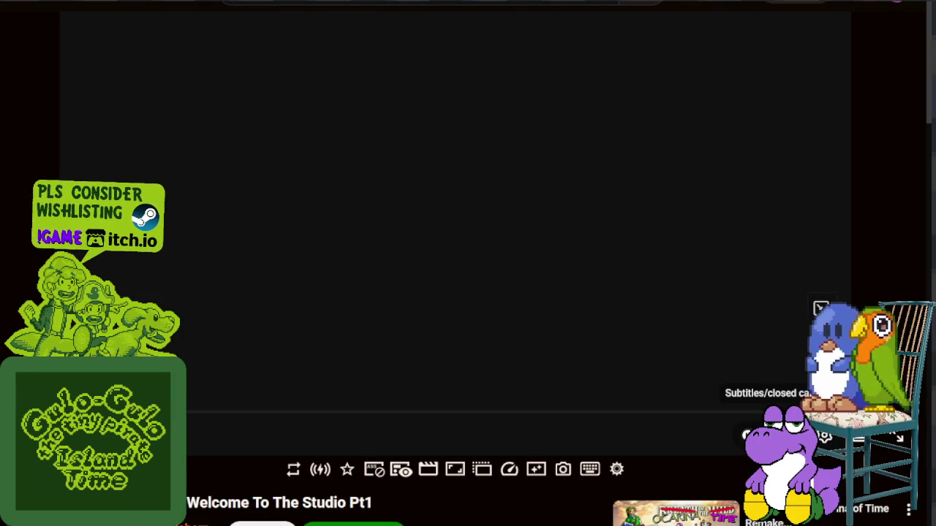
Turn on subtitles, play the Welcome To The Studio Pt1 video, and pause it partway
click(788, 436)
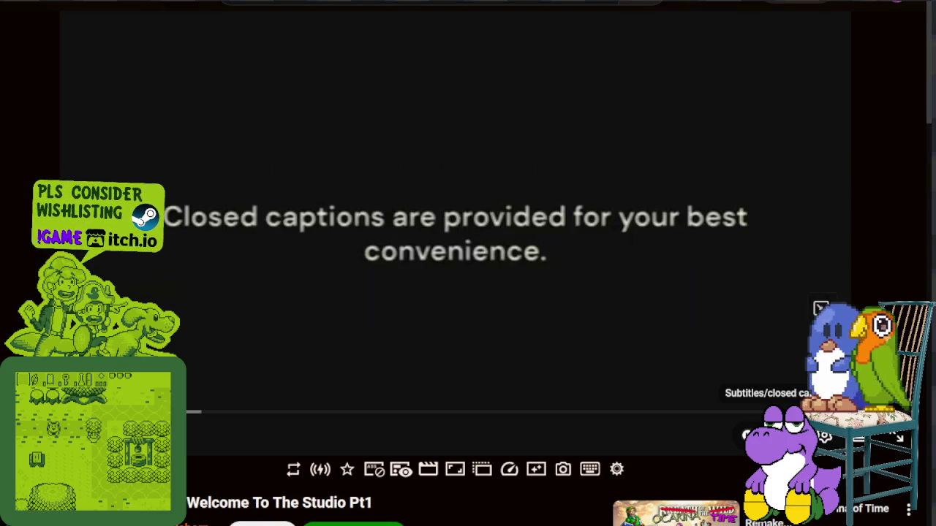
click(447, 306)
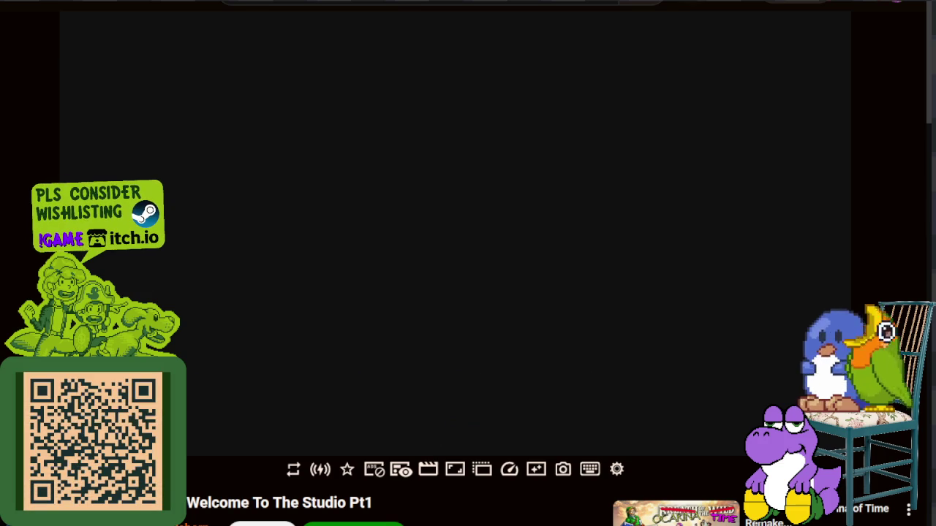
click(281, 253)
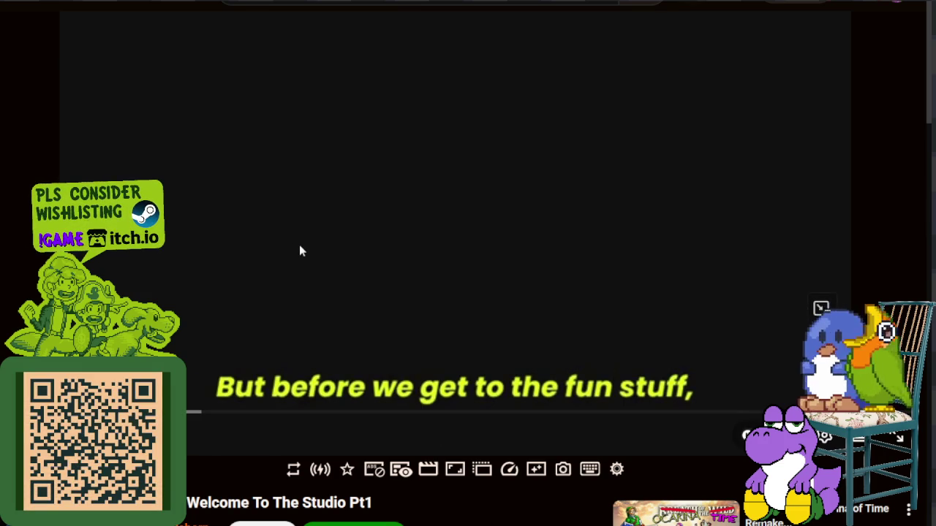
click(299, 247)
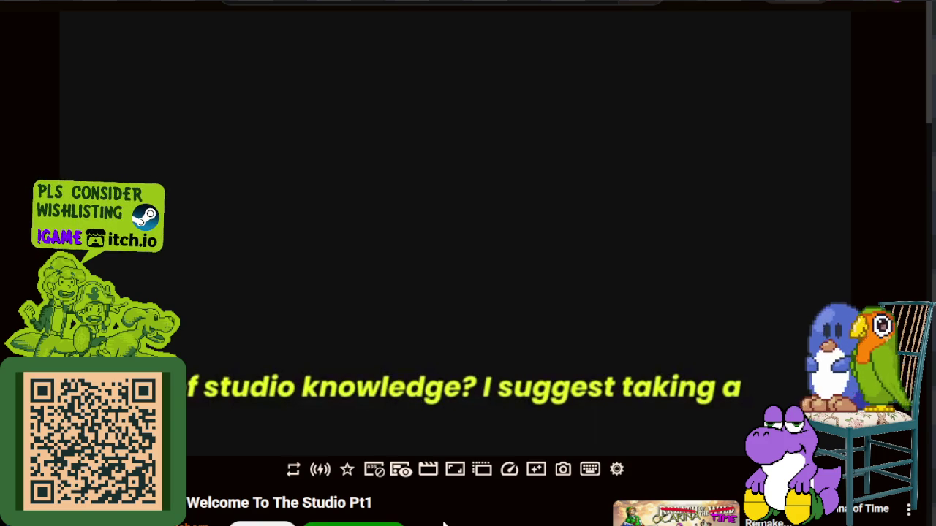
click(354, 246)
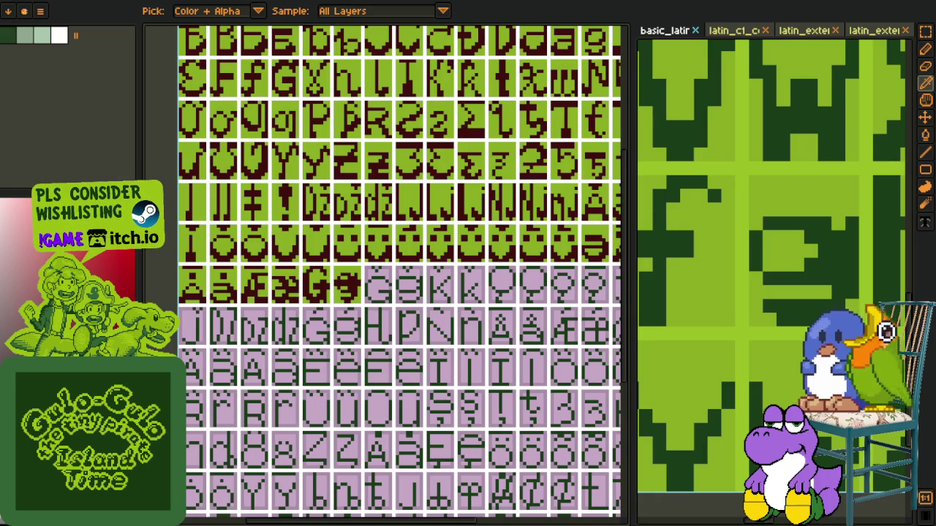
scroll(255, 36, down, 3)
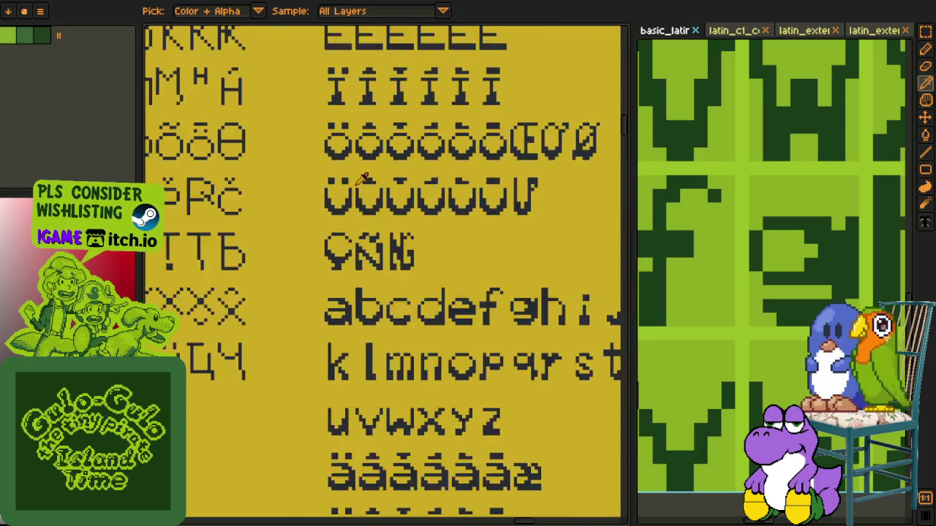
scroll(340, 229, down, 3)
scroll(304, 199, down, 2)
scroll(304, 199, up, 2)
scroll(373, 227, up, 2)
scroll(380, 217, up, 1)
scroll(380, 218, up, 2)
scroll(410, 271, down, 2)
scroll(437, 327, up, 2)
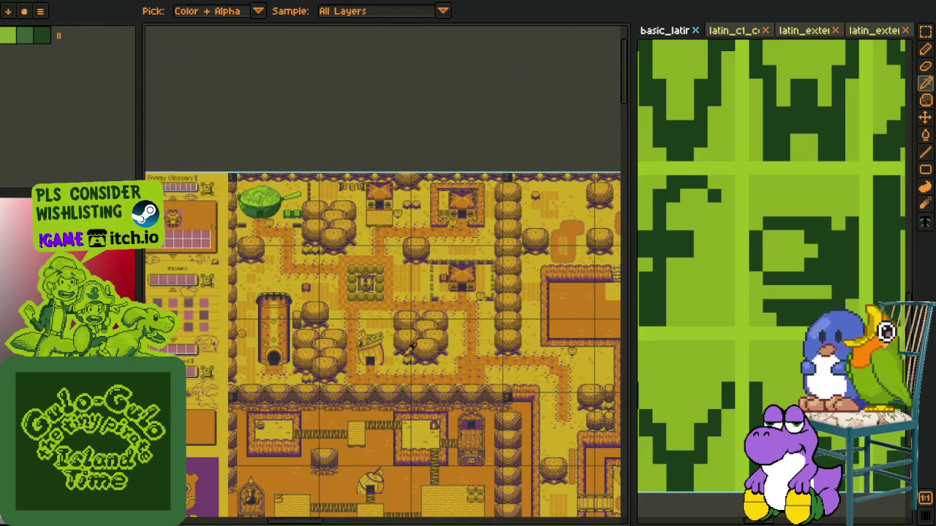
scroll(410, 329, up, 2)
scroll(432, 364, up, 1)
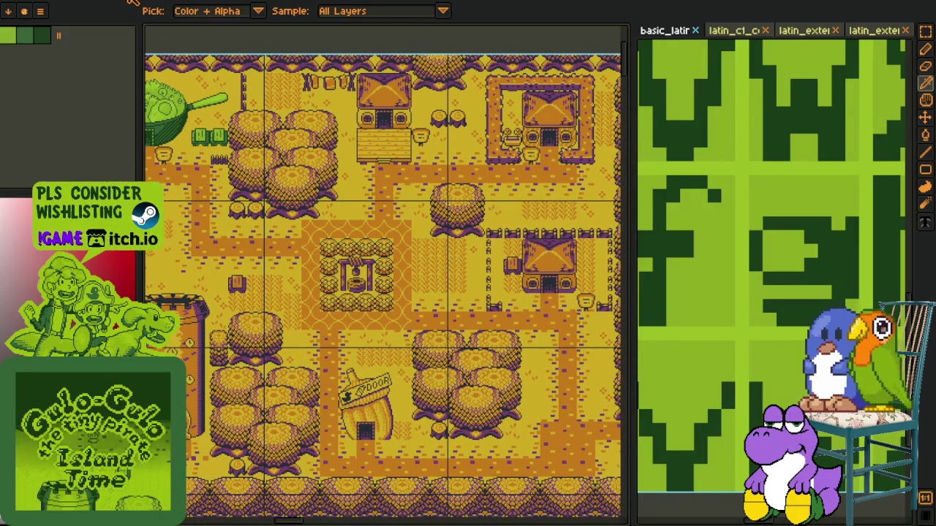
key(ctrl+Tab)
scroll(286, 117, down, 3)
scroll(286, 117, down, 1)
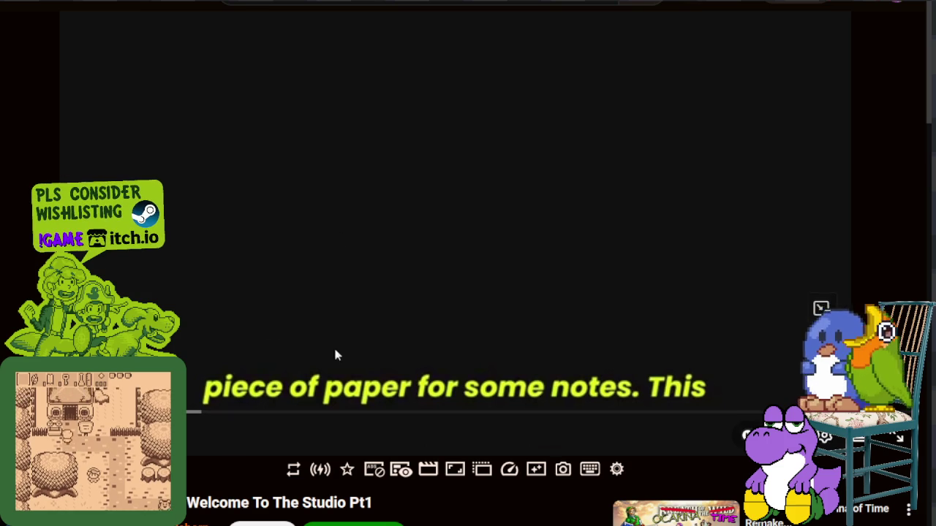
Watch past The Lobby and Main Creator's Office slides, stopping on Hall Of Creators
click(285, 315)
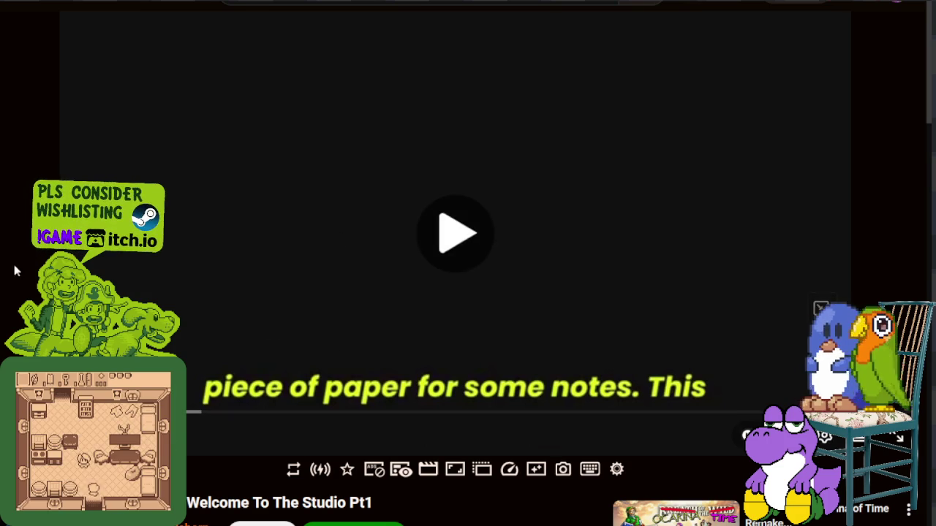
click(132, 284)
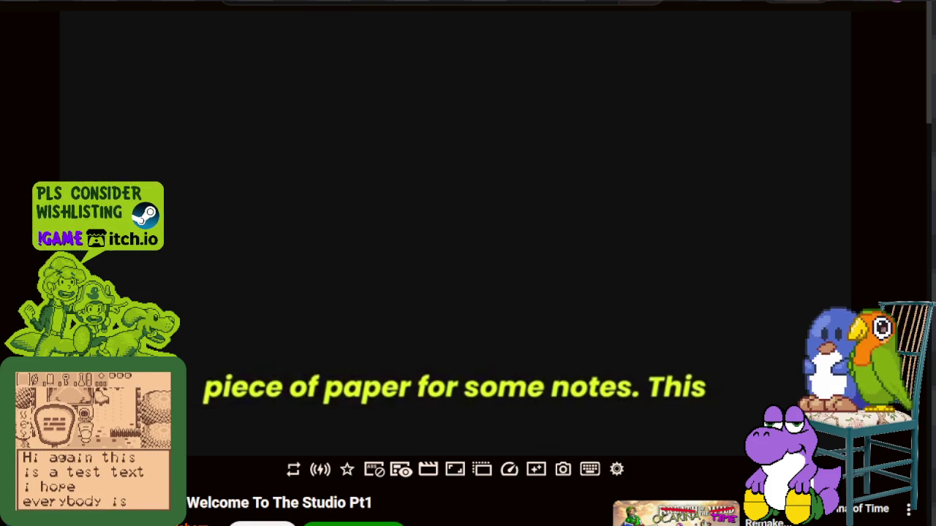
click(267, 270)
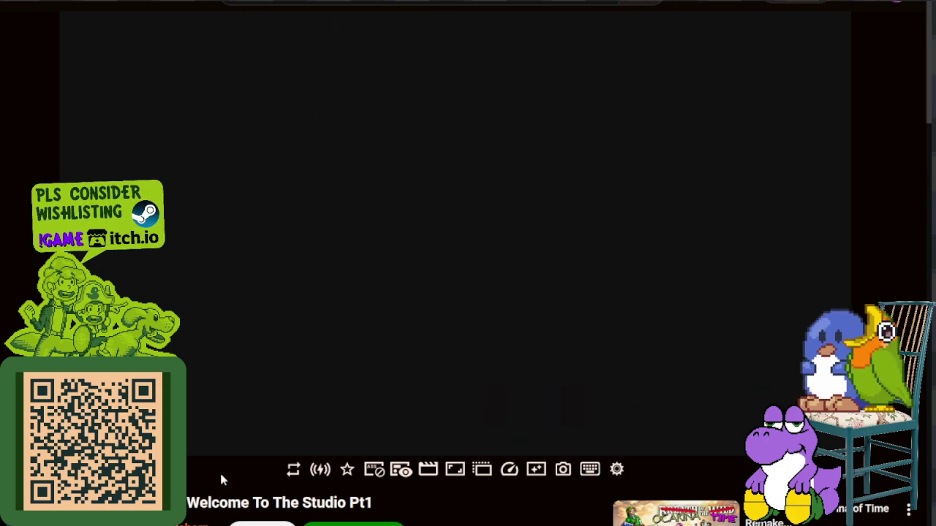
key(space)
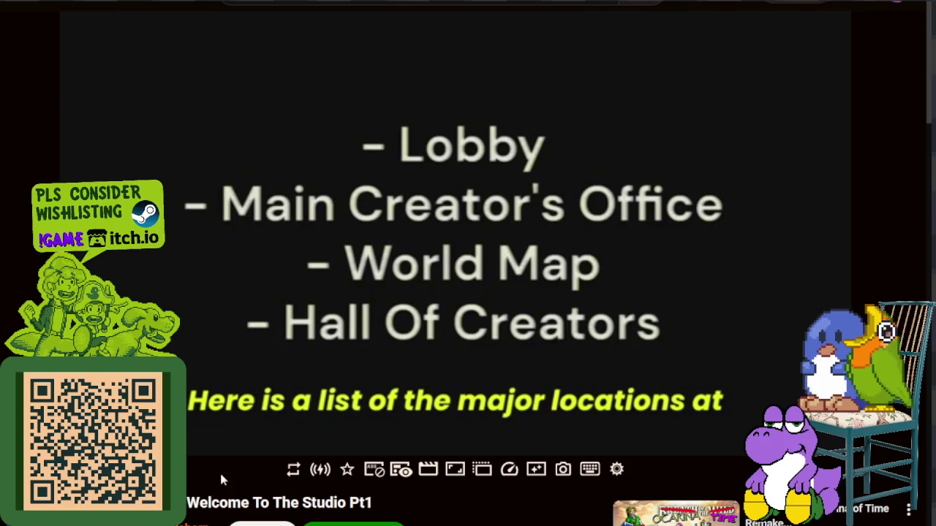
key(space)
key(space)
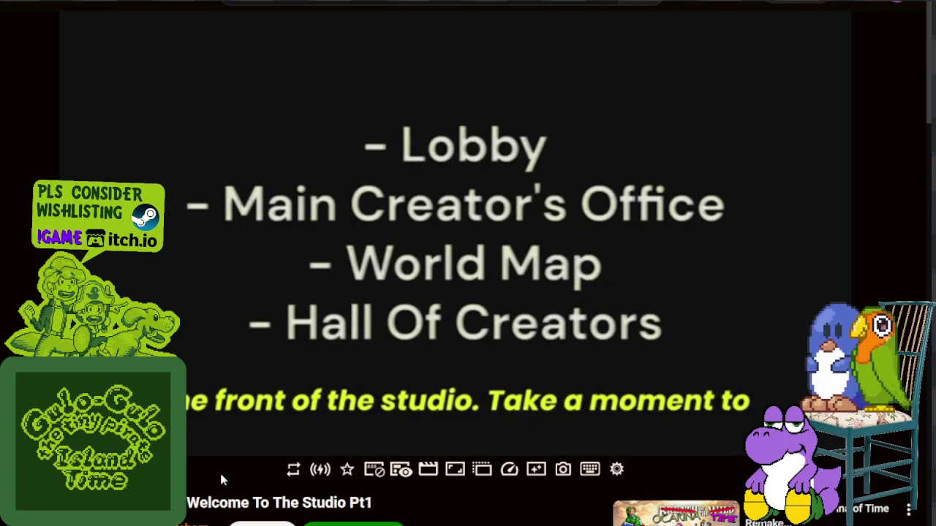
key(space)
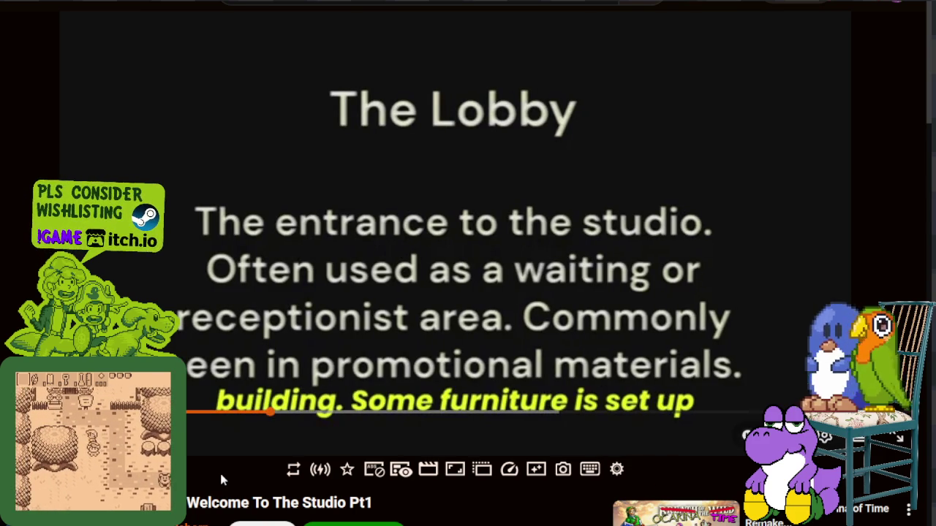
key(space)
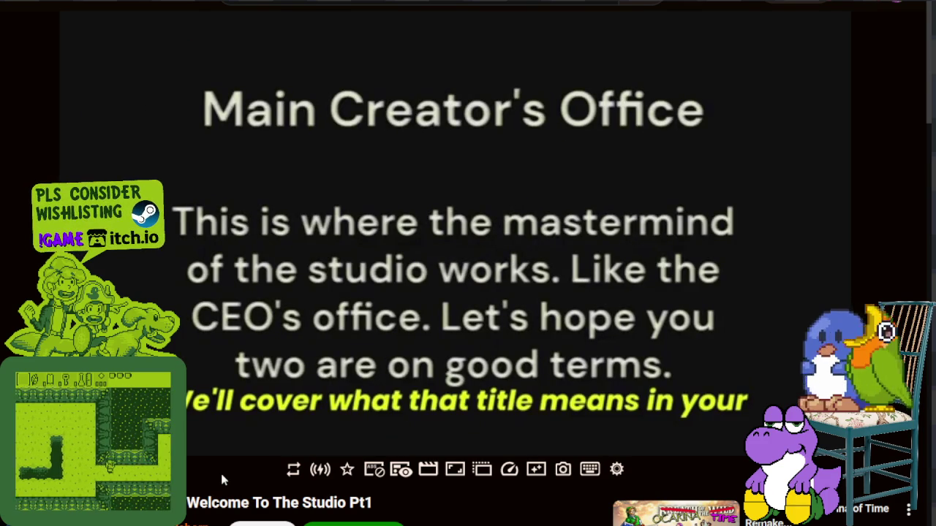
key(space)
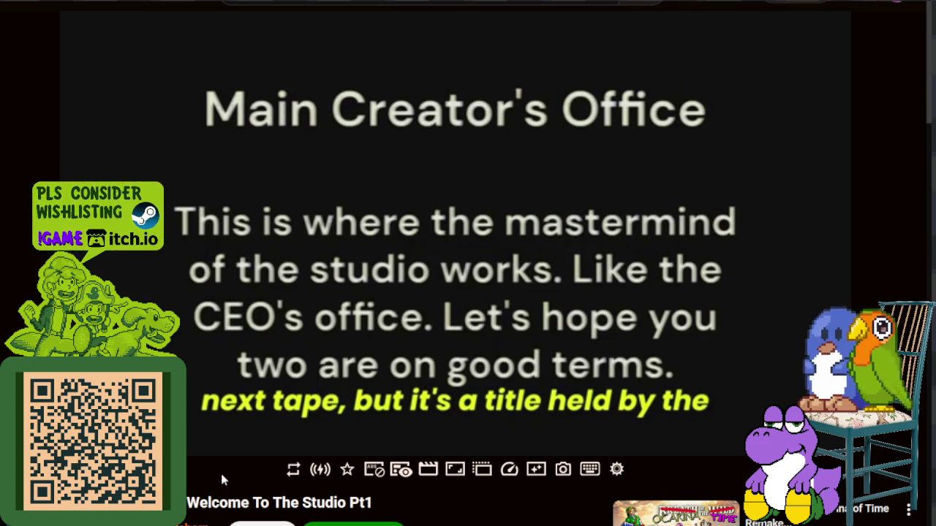
key(space)
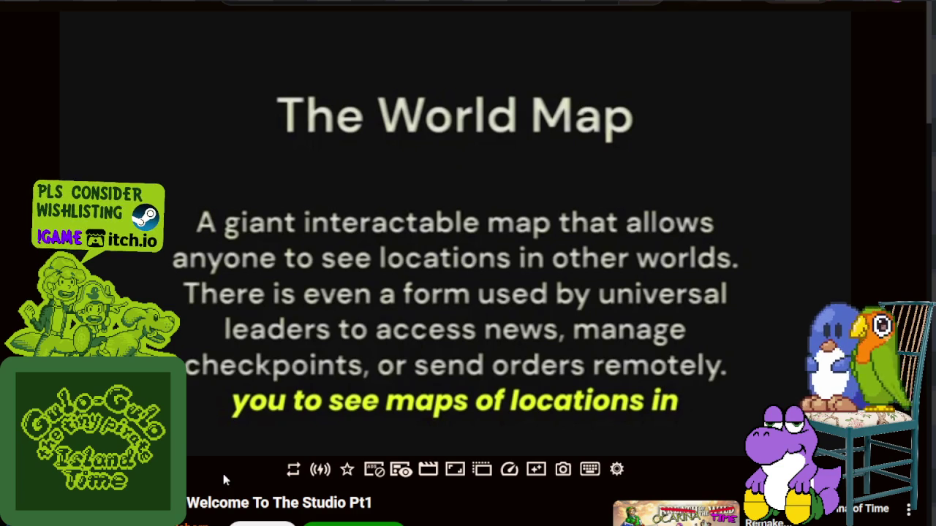
key(space)
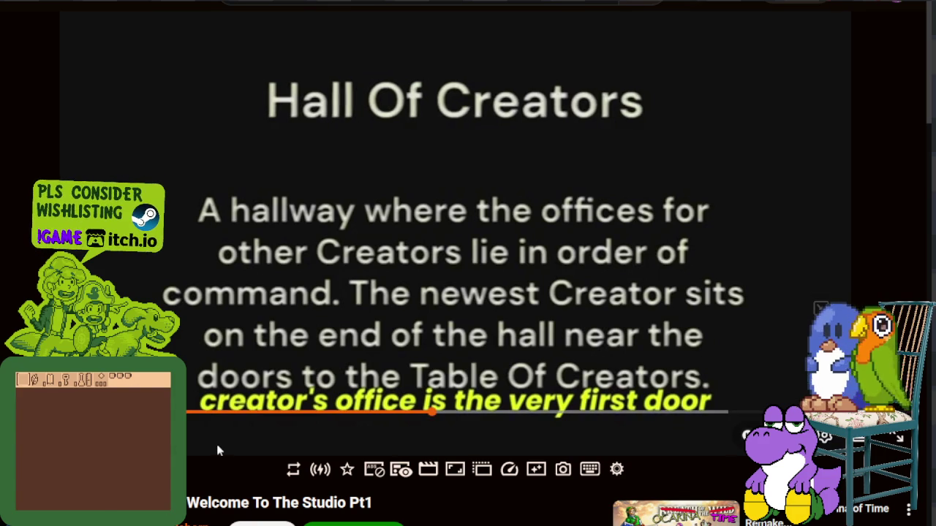
click(252, 330)
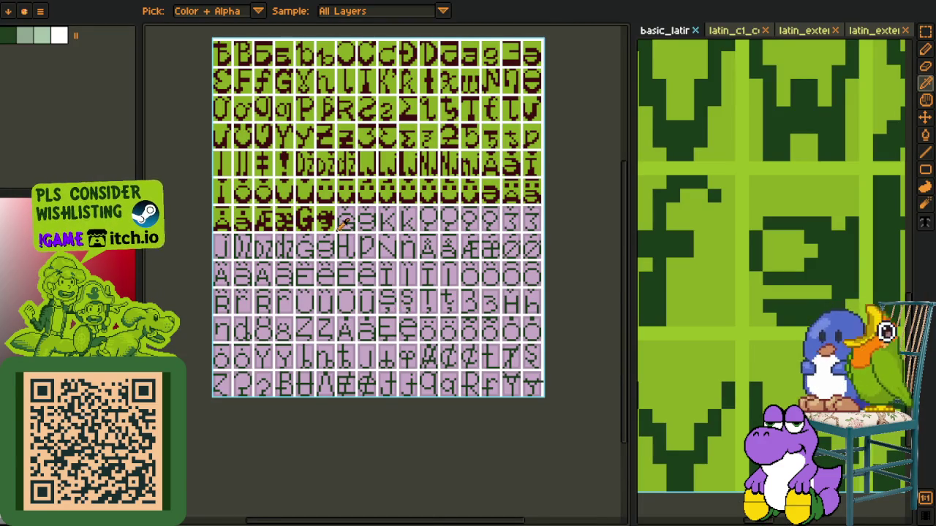
Zoom the canvases in and out to frame the font sheet
scroll(343, 223, up, 2)
scroll(351, 241, up, 1)
scroll(388, 278, up, 1)
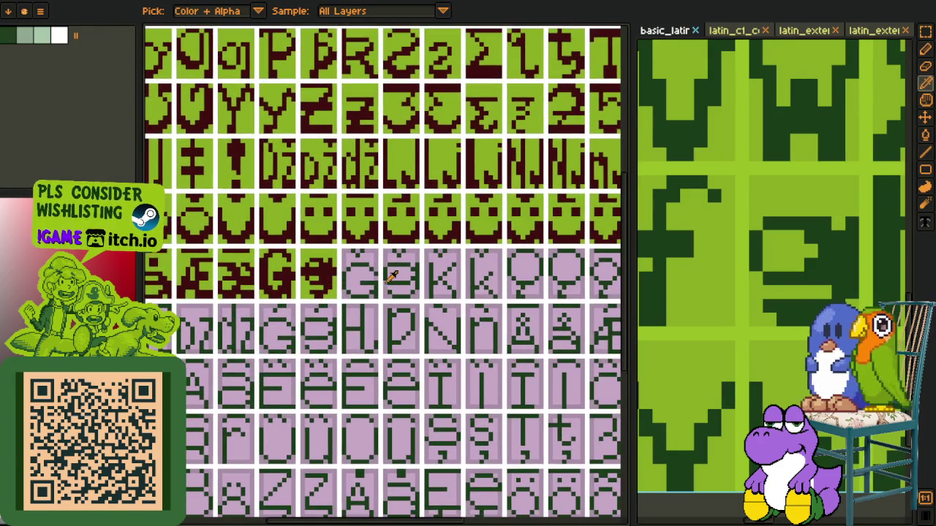
scroll(393, 275, down, 3)
scroll(813, 201, down, 3)
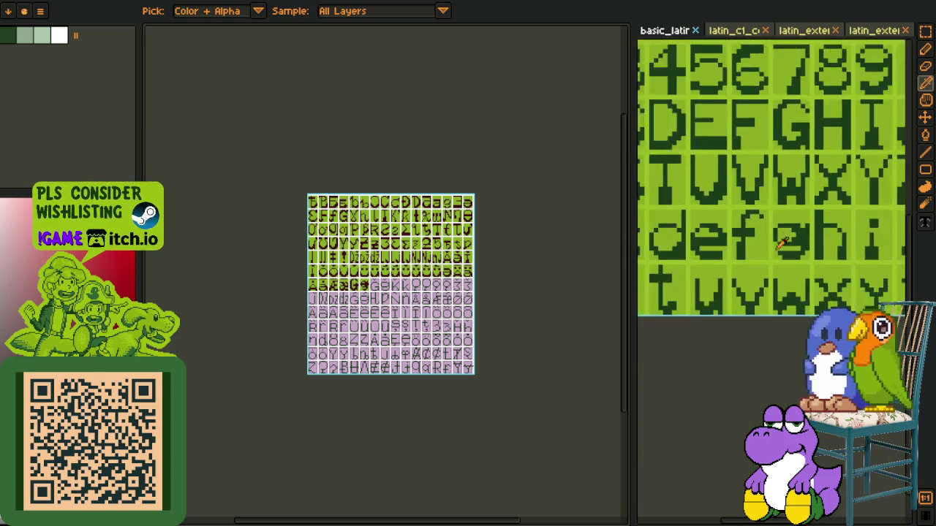
key(h)
scroll(709, 365, down, 1)
scroll(710, 366, down, 2)
key(i)
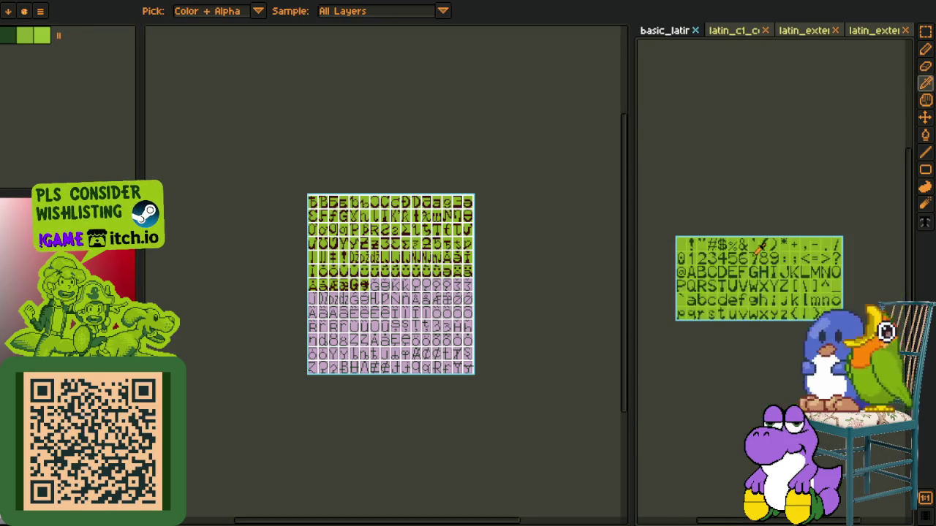
scroll(768, 209, up, 3)
Switch the reference view from latin_c1 to latin_extended and zoom in on it
click(734, 31)
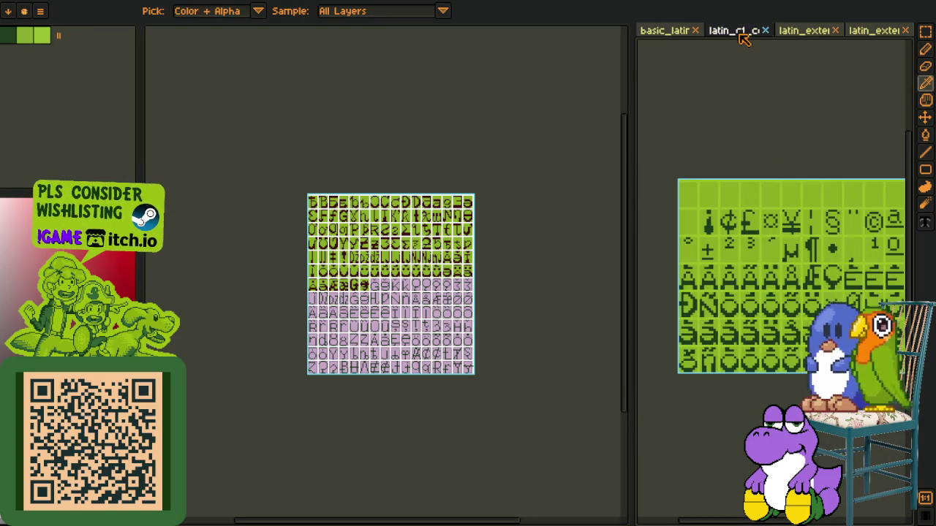
mouse_move(785, 183)
mouse_down()
mouse_move(799, 227)
mouse_move(828, 231)
mouse_up()
click(803, 30)
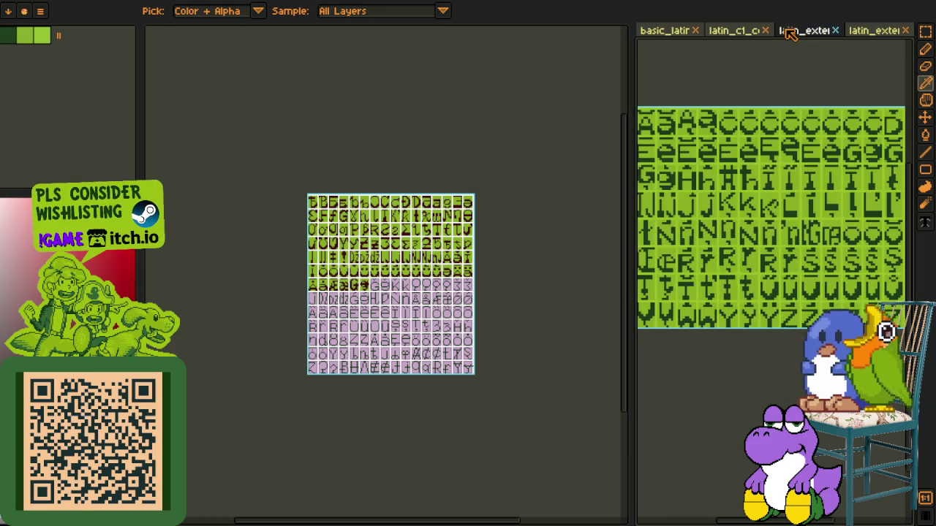
scroll(814, 209, up, 2)
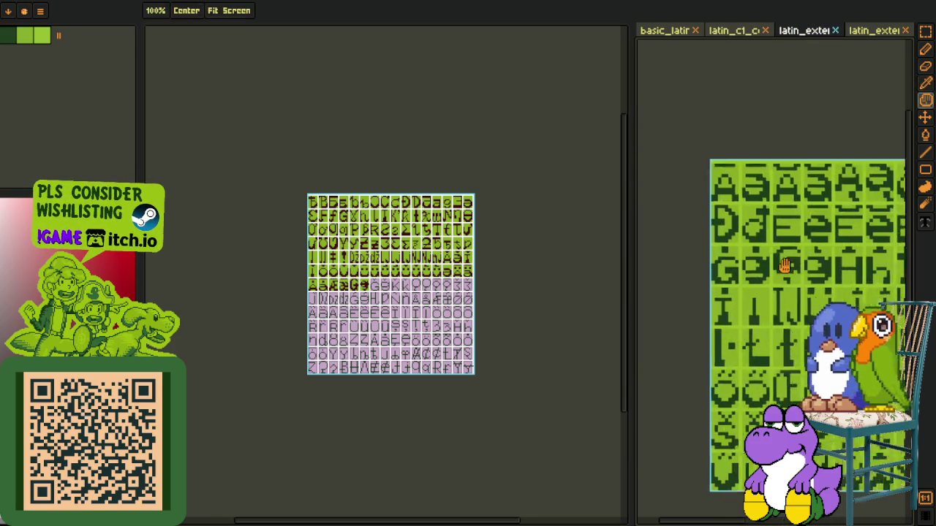
scroll(767, 261, up, 2)
scroll(771, 248, up, 1)
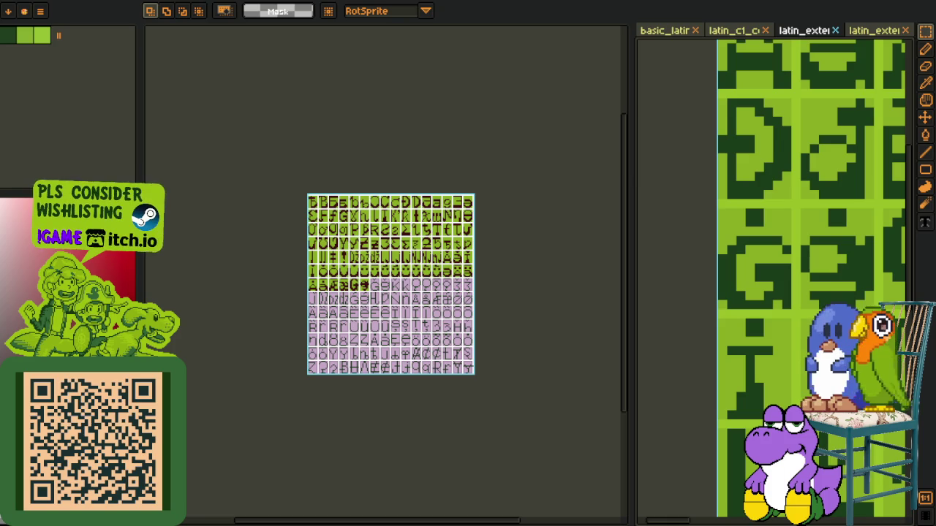
scroll(397, 251, up, 2)
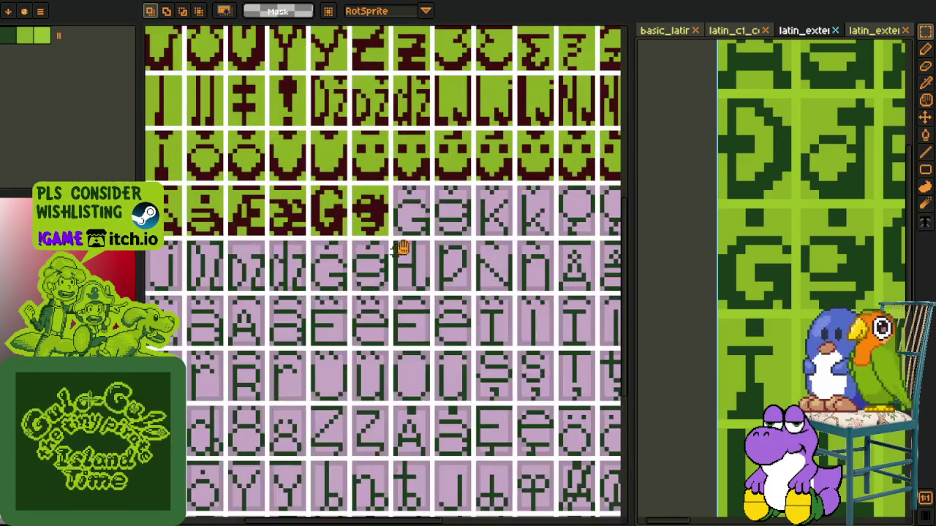
Paste the G and the g glyph into adjacent pink tiles
scroll(399, 265, up, 1)
scroll(399, 267, up, 2)
key(ctrl+v)
drag(387, 355, 382, 388)
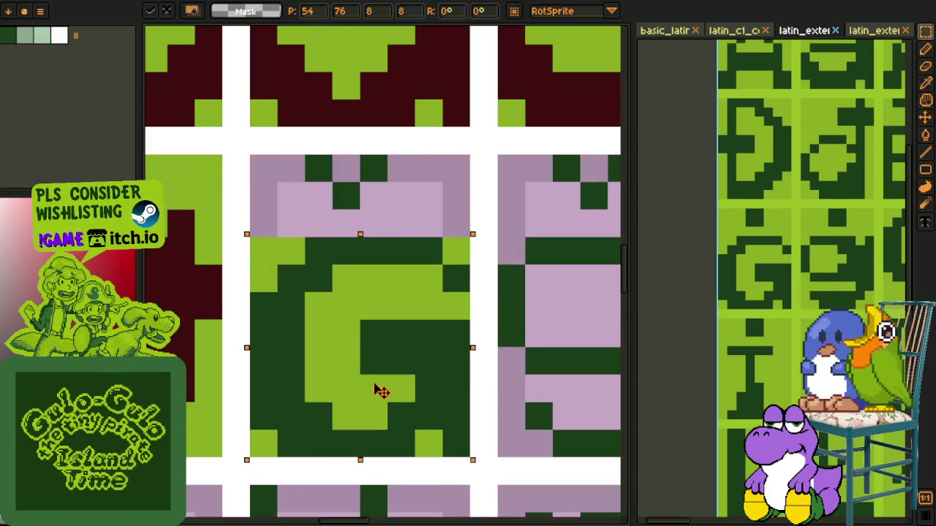
scroll(567, 305, down, 2)
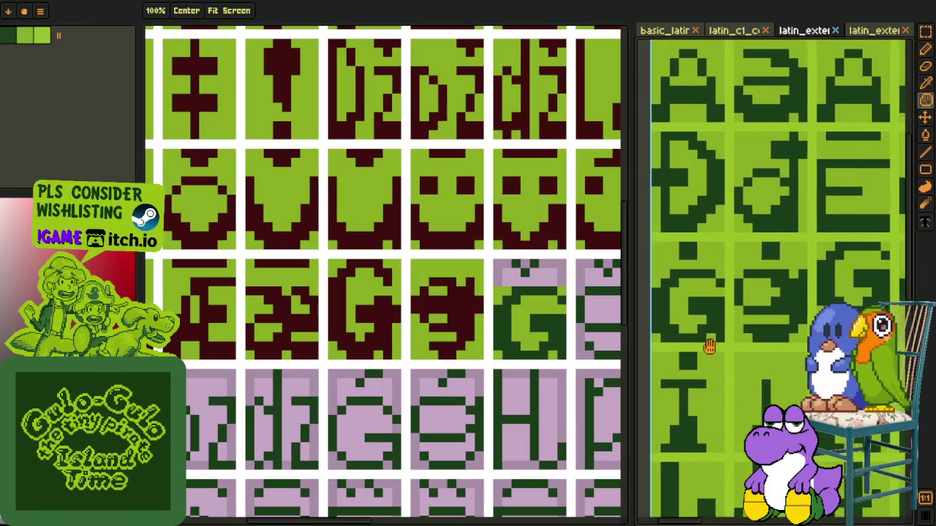
scroll(753, 285, up, 2)
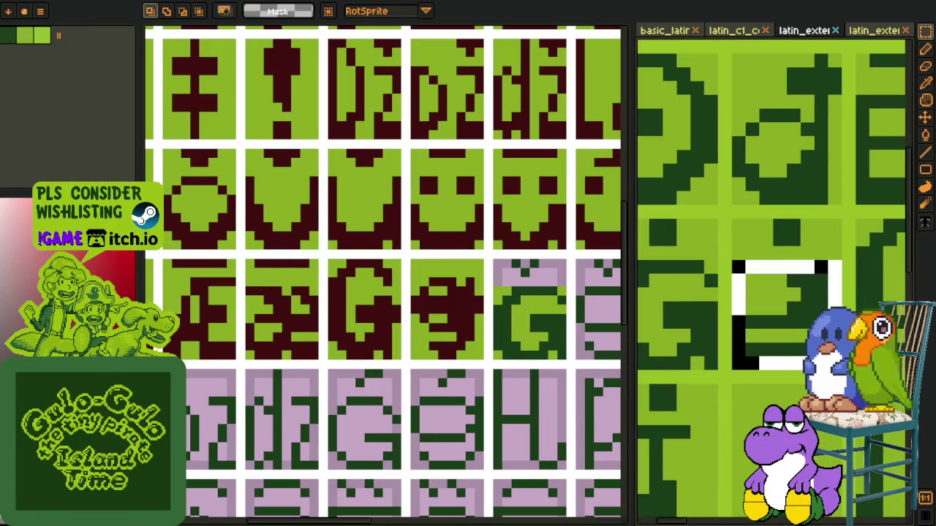
key(p)
scroll(542, 371, up, 1)
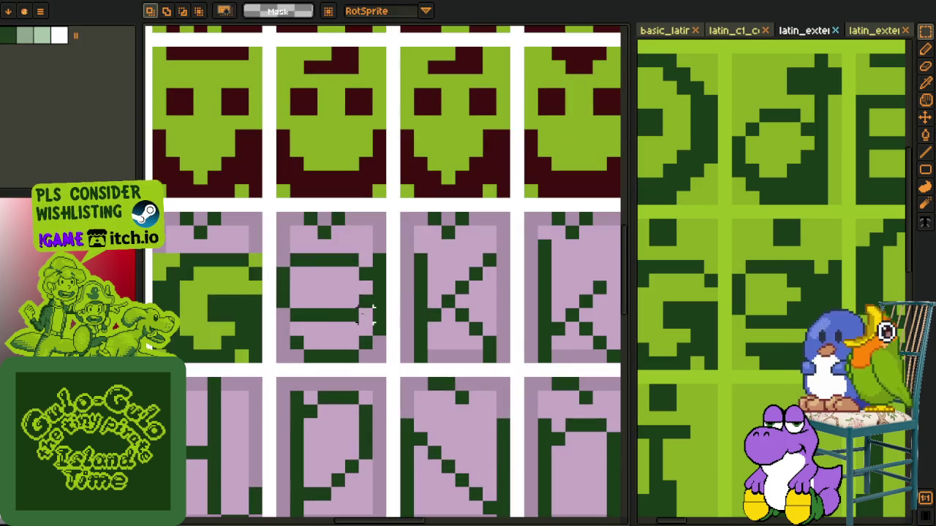
key(ctrl+v)
drag(376, 313, 347, 356)
drag(300, 292, 395, 317)
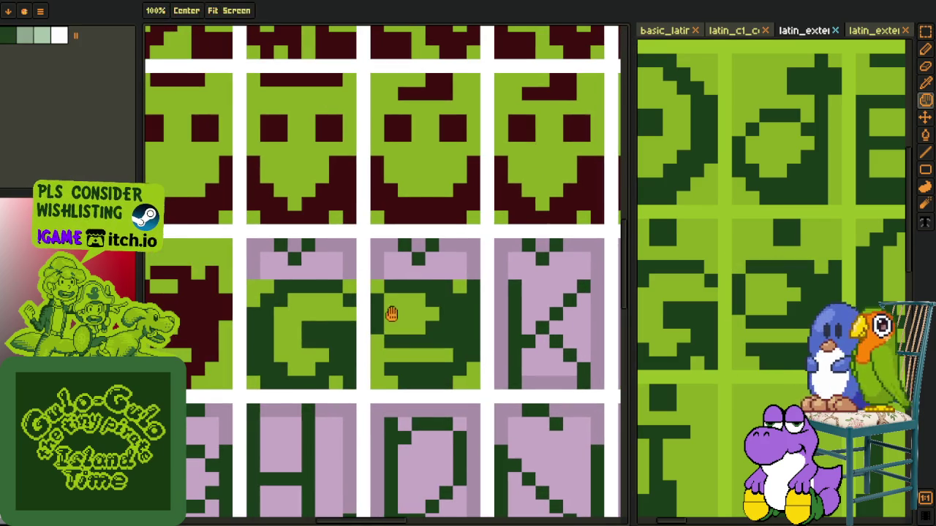
Bucket-fill the pink areas of the G and middle tiles green
alt+click(311, 269)
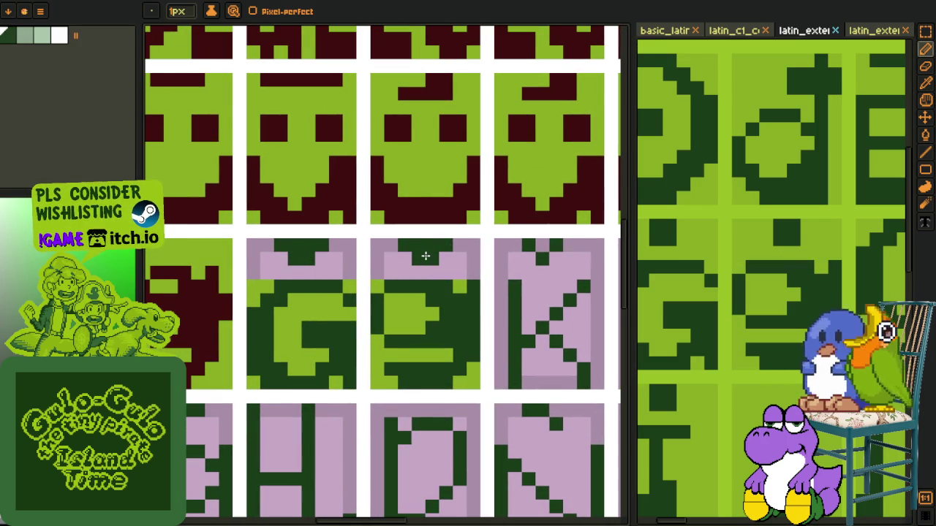
key(alt)
key(g)
click(472, 263)
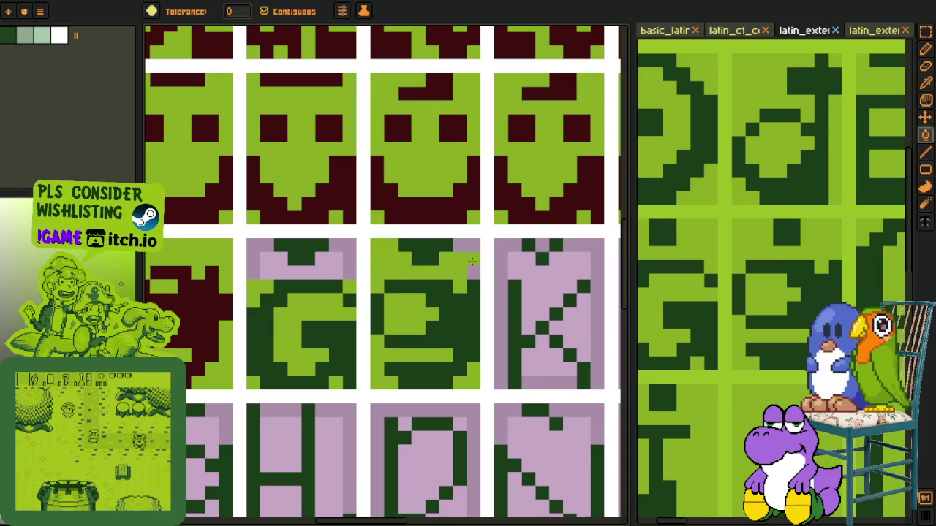
click(322, 271)
click(253, 257)
key(o)
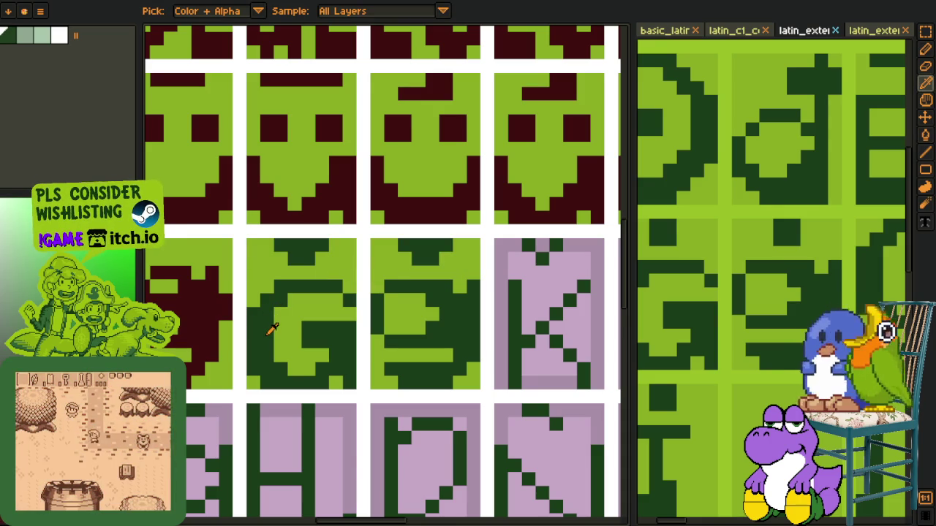
Replace the dark green of the G and g glyphs with dark red
key(shift+r)
click(373, 408)
scroll(439, 252, up, 1)
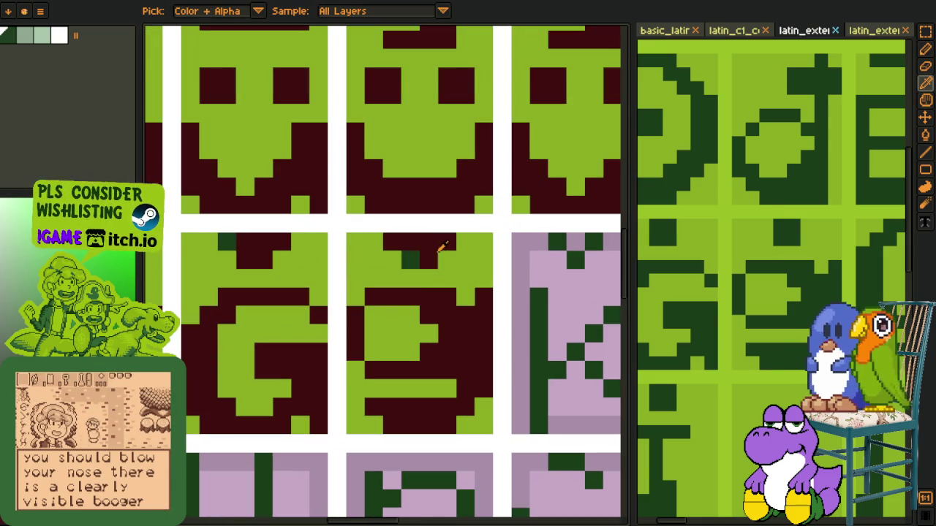
key(g)
scroll(231, 240, down, 5)
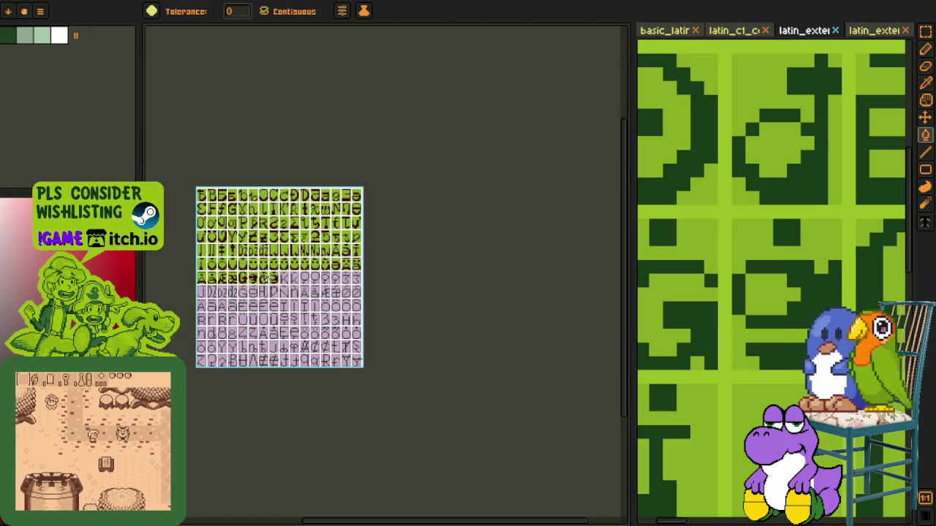
key(o)
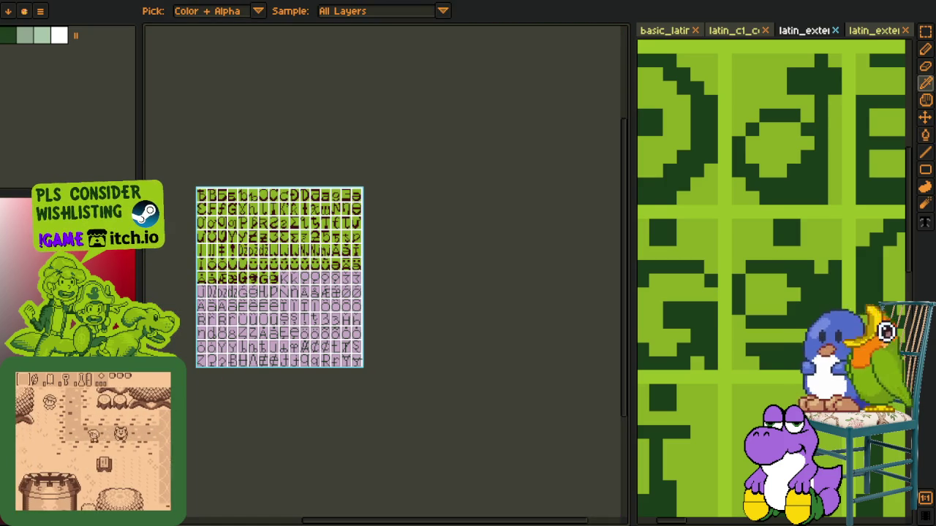
Save the font sheet and switch to the village map document
key(ctrl+s)
key(m)
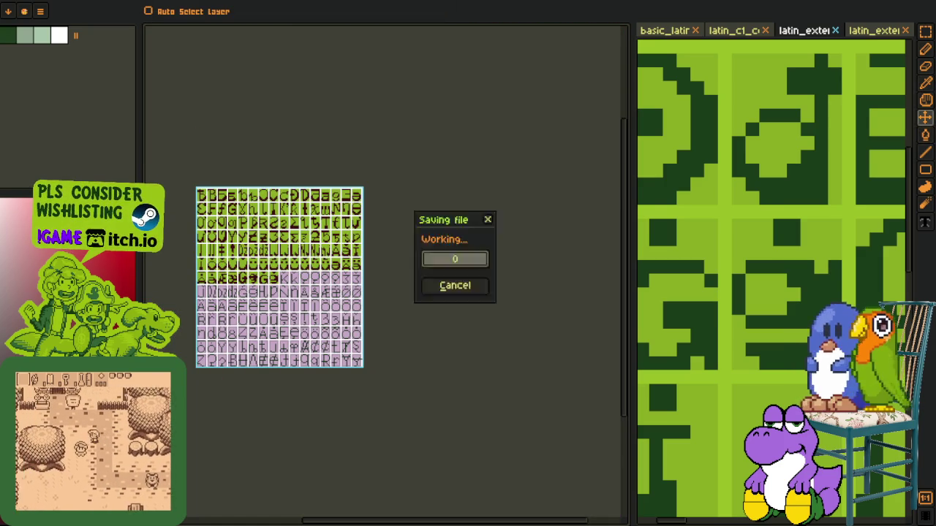
key(o)
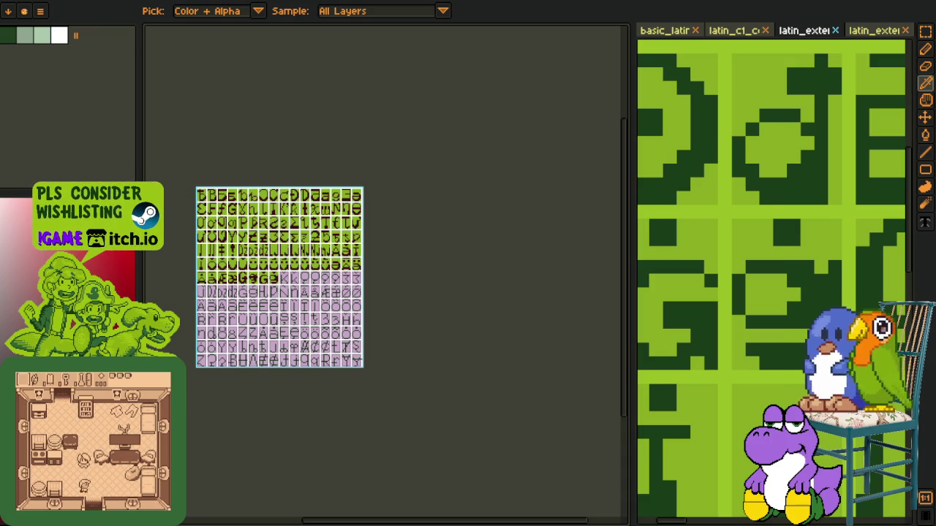
key(ctrl+Tab)
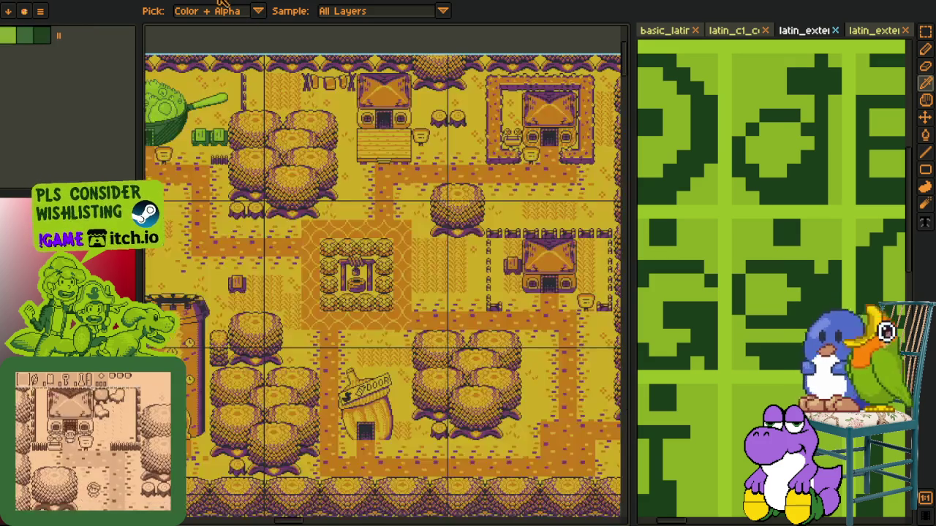
Drag the split-view divider right to narrow the font sheet's side preview
scroll(423, 145, down, 3)
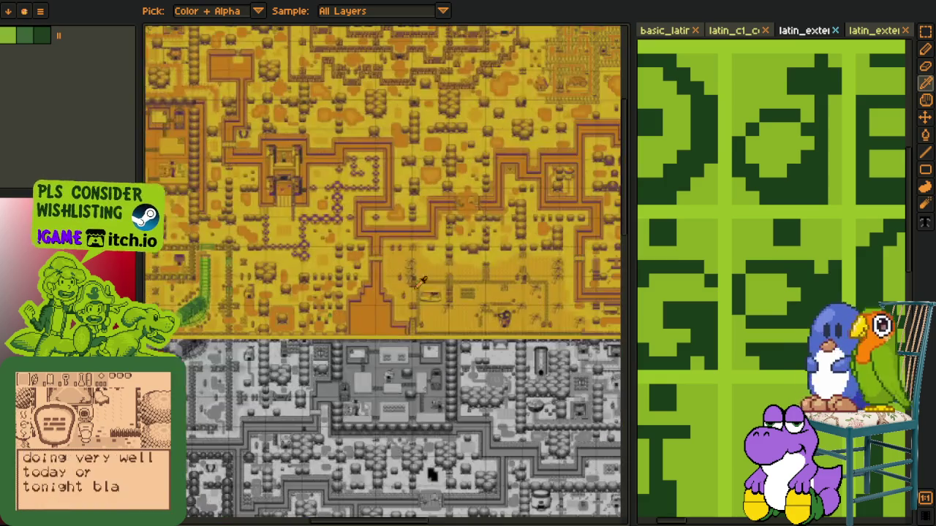
scroll(231, 234, up, 2)
scroll(231, 234, down, 2)
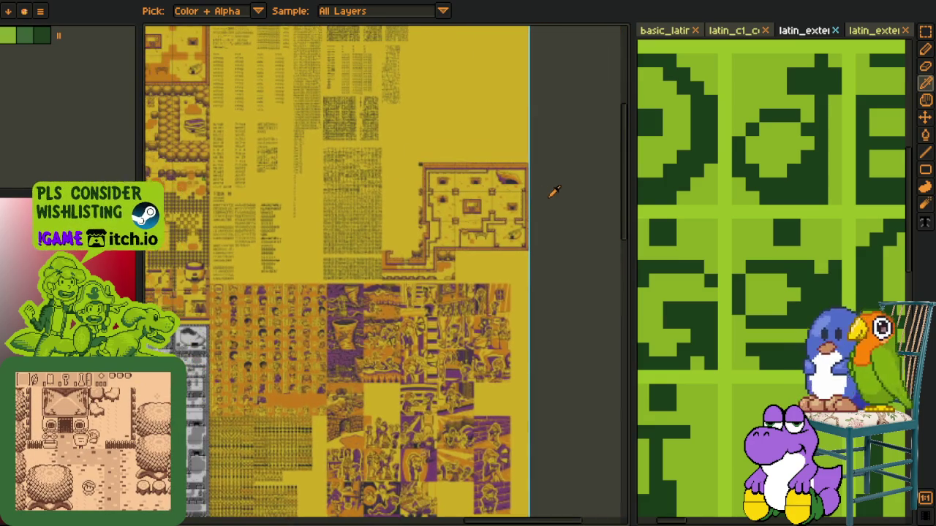
scroll(285, 109, up, 2)
scroll(291, 212, up, 2)
scroll(281, 237, up, 2)
scroll(280, 241, up, 1)
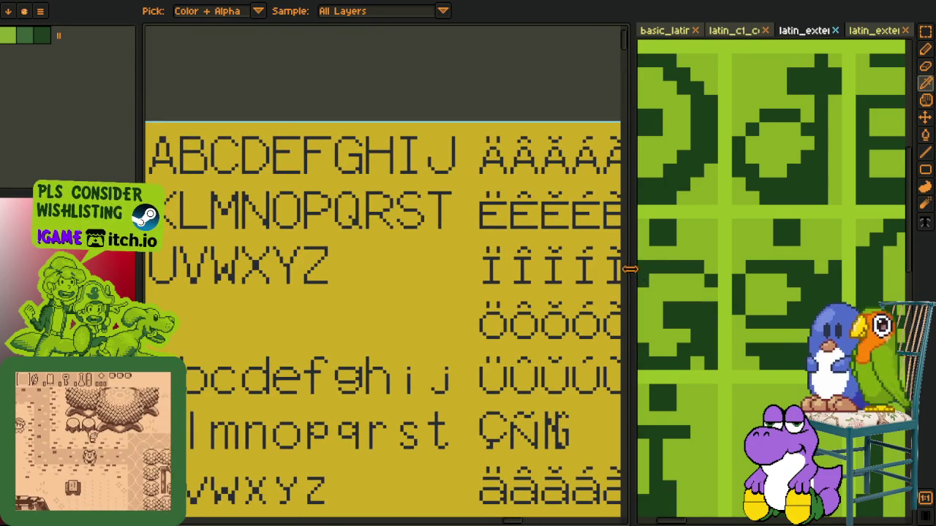
drag(645, 269, 775, 270)
Zoom and pan across the Japanese glyph sheet on the game-art canvas
scroll(507, 220, down, 3)
scroll(506, 219, down, 3)
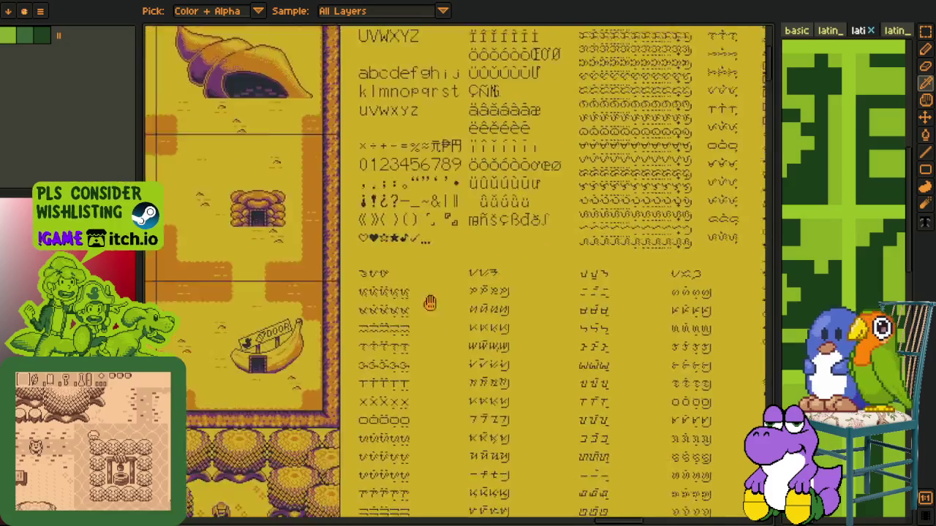
scroll(506, 219, up, 2)
drag(351, 225, 377, 414)
scroll(377, 414, down, 1)
scroll(412, 444, down, 1)
scroll(412, 453, down, 1)
scroll(415, 217, down, 1)
scroll(468, 98, down, 5)
scroll(361, 203, down, 2)
scroll(361, 203, up, 1)
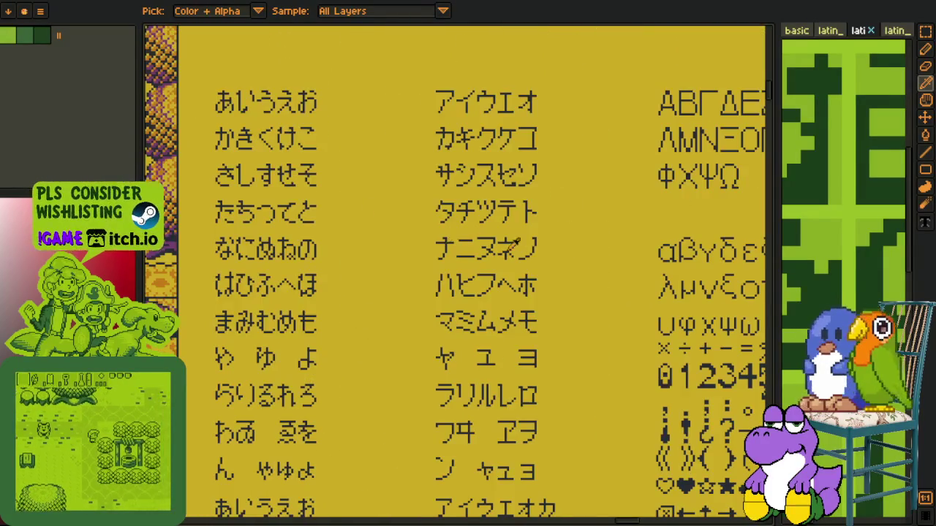
scroll(319, 126, up, 1)
drag(319, 126, 225, 283)
drag(475, 322, 505, 120)
scroll(427, 301, up, 1)
scroll(506, 356, down, 3)
scroll(374, 295, down, 3)
scroll(374, 295, up, 2)
scroll(395, 292, down, 2)
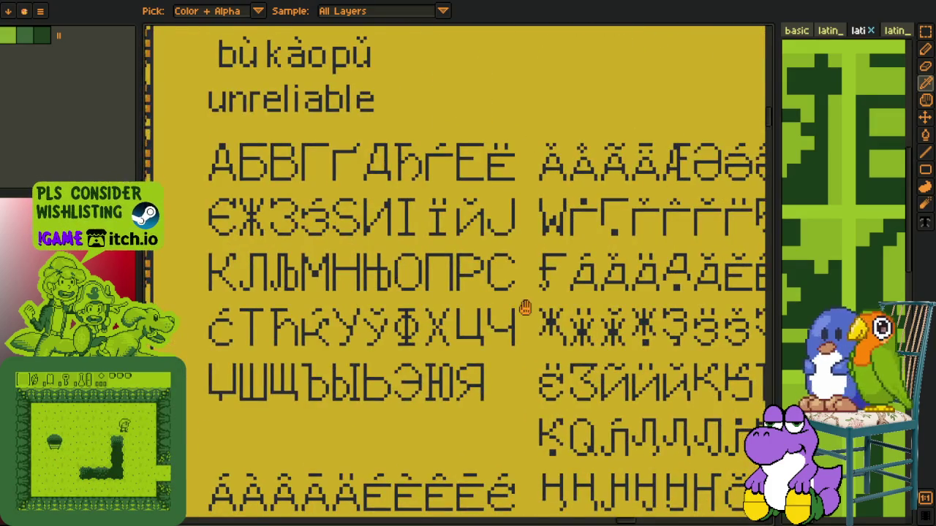
scroll(525, 307, down, 5)
scroll(453, 171, right, 3)
scroll(563, 236, right, 3)
scroll(525, 276, right, 5)
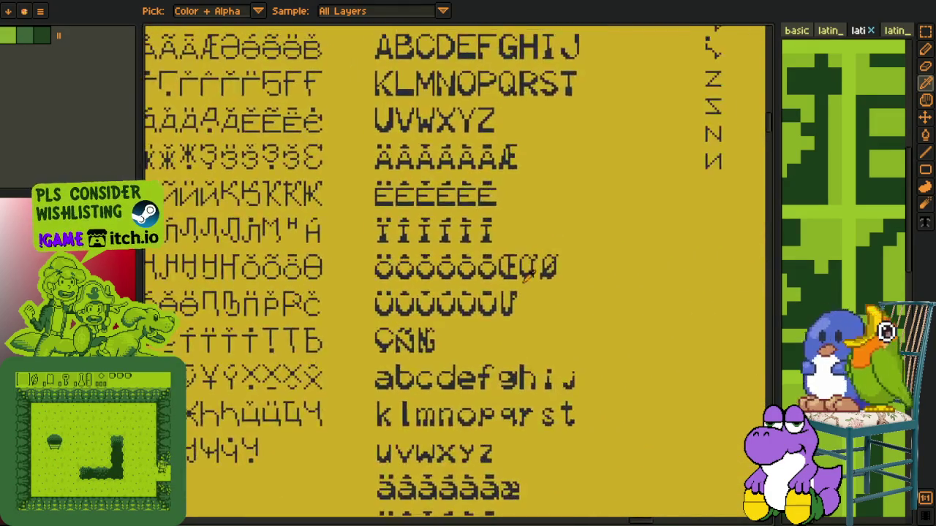
scroll(524, 276, down, 1)
scroll(459, 388, down, 3)
scroll(470, 240, down, 3)
scroll(457, 282, down, 1)
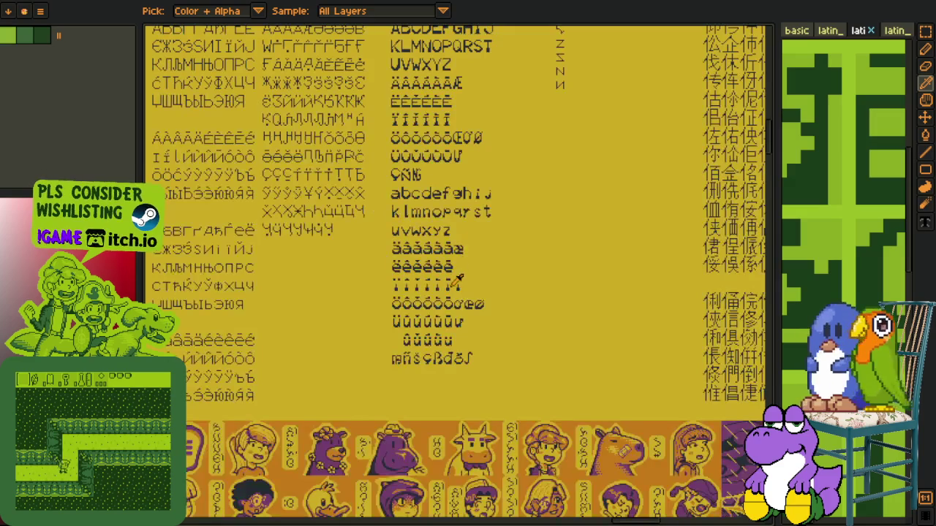
scroll(402, 293, left, 3)
scroll(414, 232, up, 1)
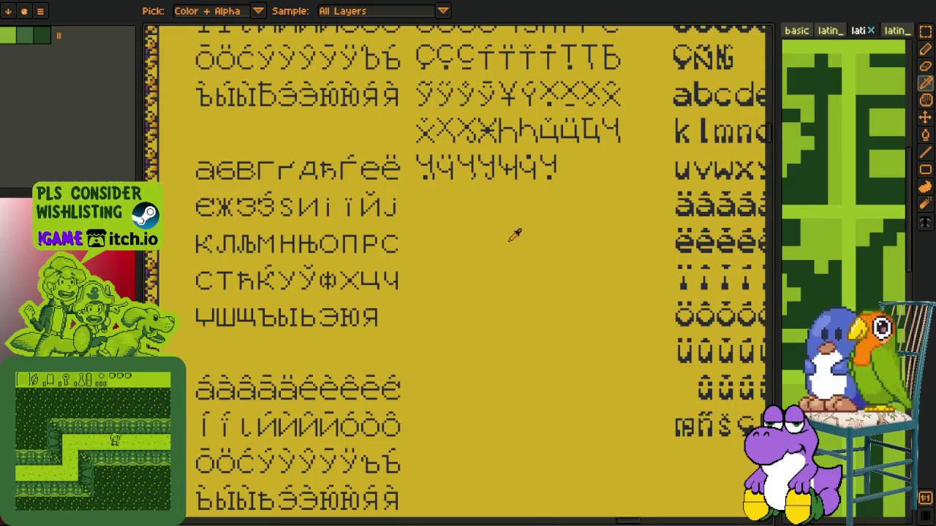
Browse the Greek, symbol, script, tally-mark and Cyrillic glyph rows
drag(511, 237, 286, 485)
scroll(341, 474, up, 5)
scroll(445, 409, down, 3)
scroll(439, 409, down, 1)
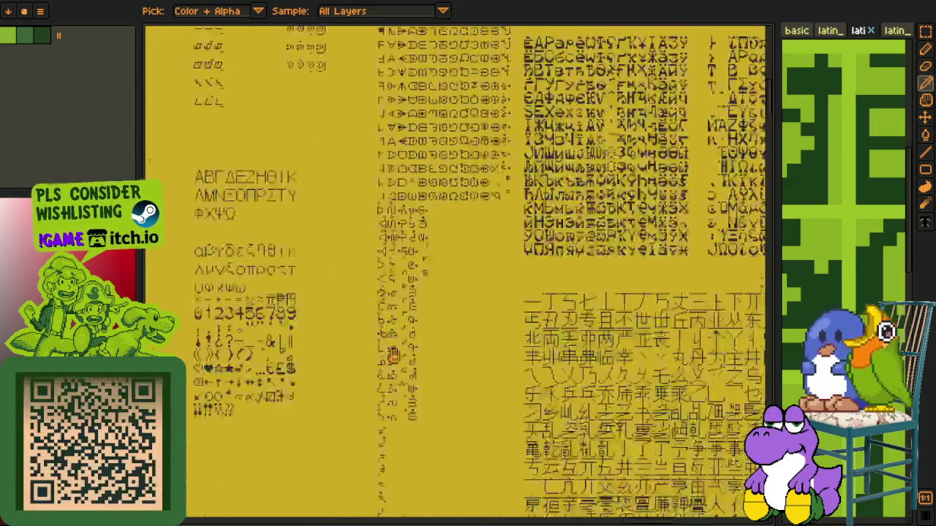
drag(411, 297, 373, 467)
scroll(293, 365, up, 1)
scroll(333, 166, up, 1)
drag(334, 165, 189, 395)
scroll(219, 393, right, 1)
scroll(346, 391, right, 3)
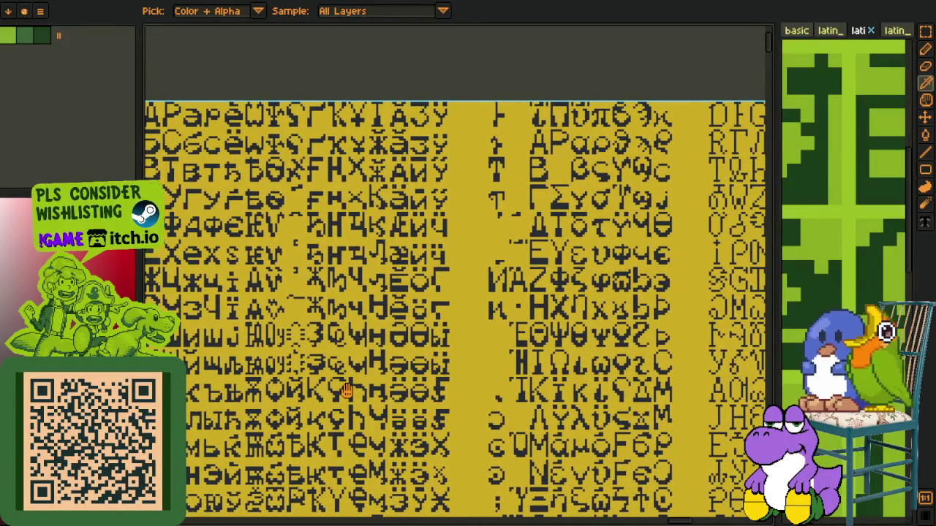
scroll(346, 391, left, 2)
scroll(347, 392, down, 1)
scroll(347, 391, down, 3)
scroll(365, 387, down, 4)
scroll(259, 276, down, 3)
scroll(234, 241, up, 1)
scroll(259, 146, up, 3)
scroll(386, 234, down, 5)
scroll(356, 156, up, 2)
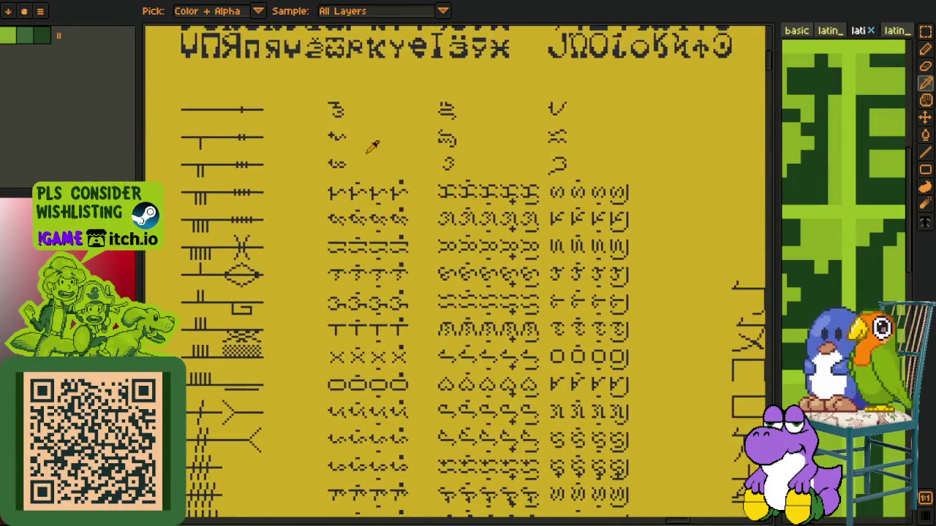
scroll(456, 209, down, 2)
scroll(438, 205, down, 2)
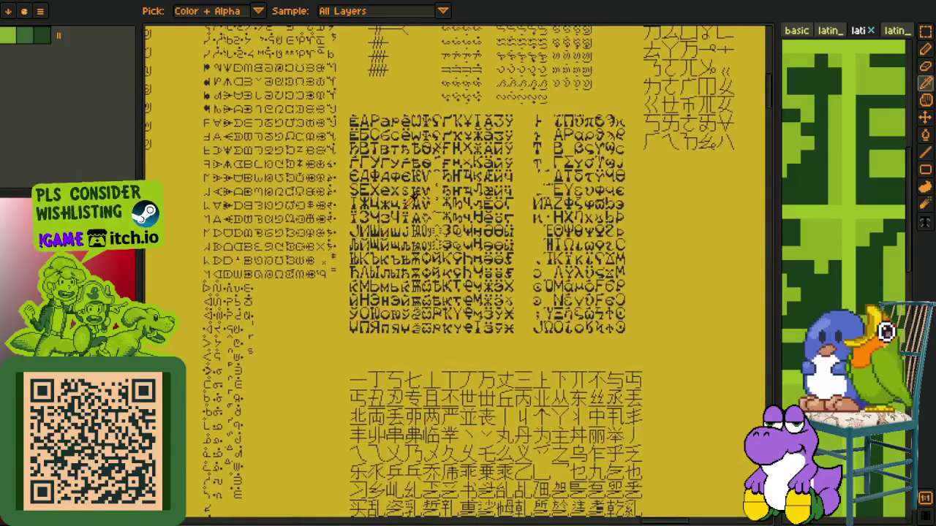
scroll(412, 197, up, 2)
scroll(409, 212, down, 1)
scroll(406, 227, down, 2)
scroll(402, 237, down, 2)
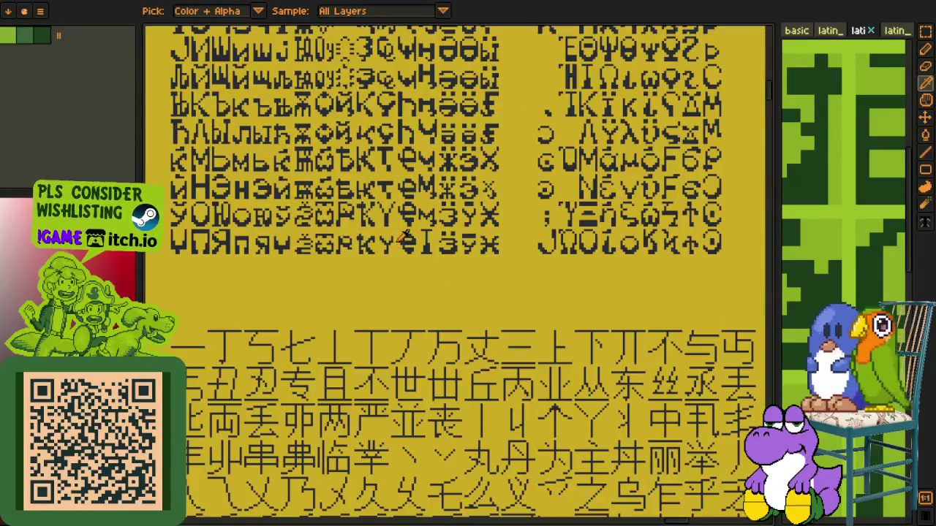
scroll(432, 391, down, 5)
scroll(430, 358, down, 1)
scroll(427, 307, down, 2)
scroll(422, 257, down, 1)
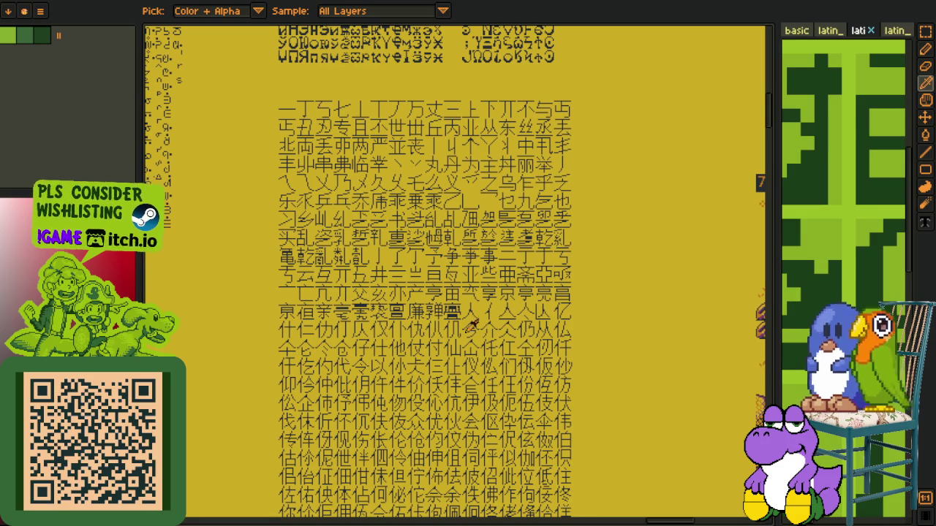
Pan the CJK glyph sheet, then bring the Latin rows and the sheet's top edge into view
drag(533, 209, 484, 330)
mouse_move(541, 190)
mouse_down()
mouse_move(492, 285)
mouse_move(497, 264)
mouse_move(485, 265)
mouse_move(463, 426)
mouse_up()
scroll(463, 426, up, 2)
scroll(431, 411, up, 2)
scroll(428, 313, up, 2)
drag(399, 259, 399, 346)
drag(310, 198, 309, 507)
drag(387, 267, 387, 471)
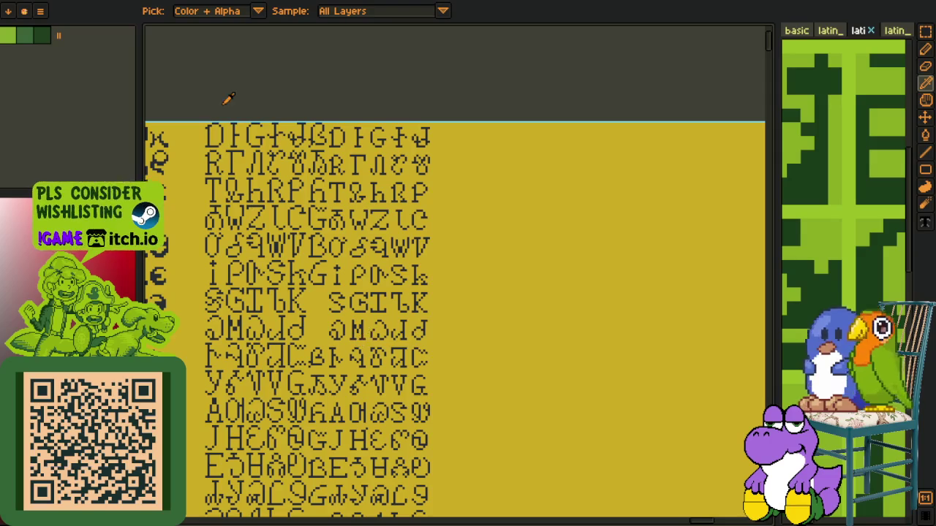
scroll(307, 170, down, 2)
scroll(353, 308, down, 2)
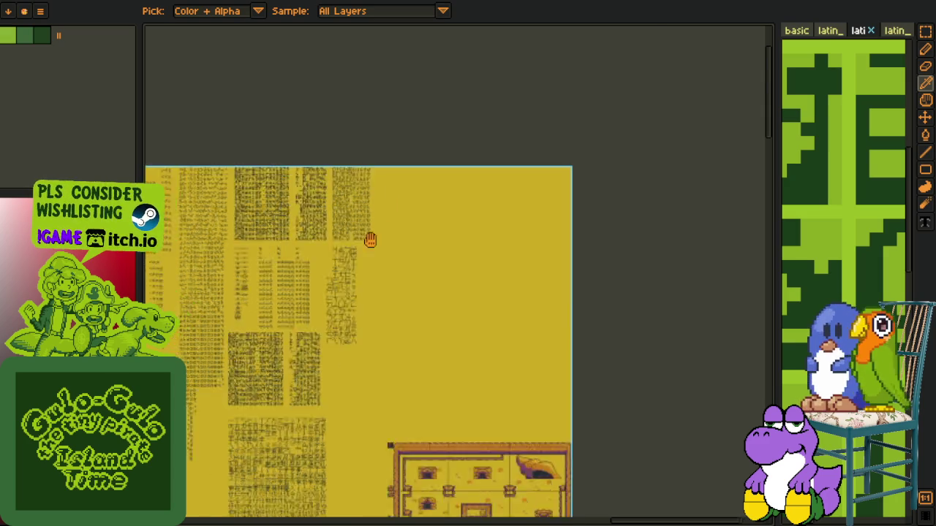
Zoom and pan over the tornado and portrait art panels
scroll(346, 288, up, 2)
scroll(453, 278, down, 5)
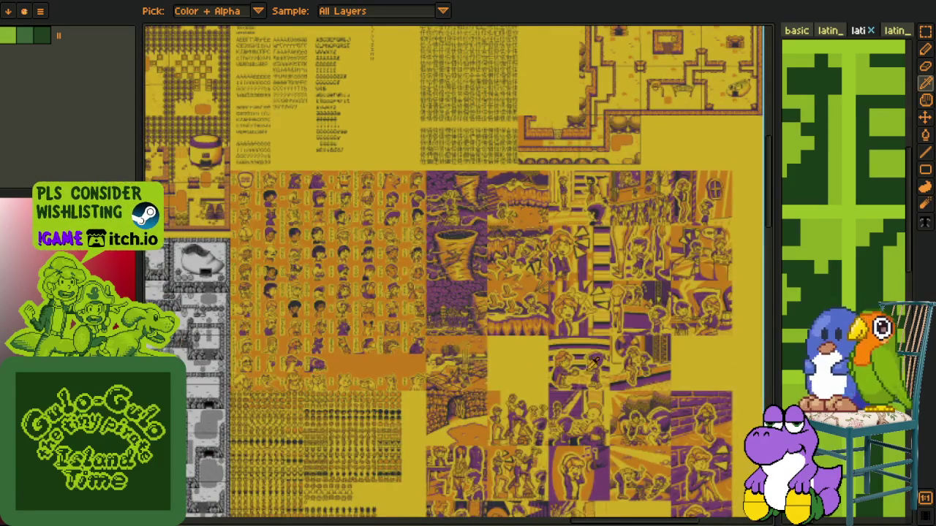
scroll(438, 365, down, 3)
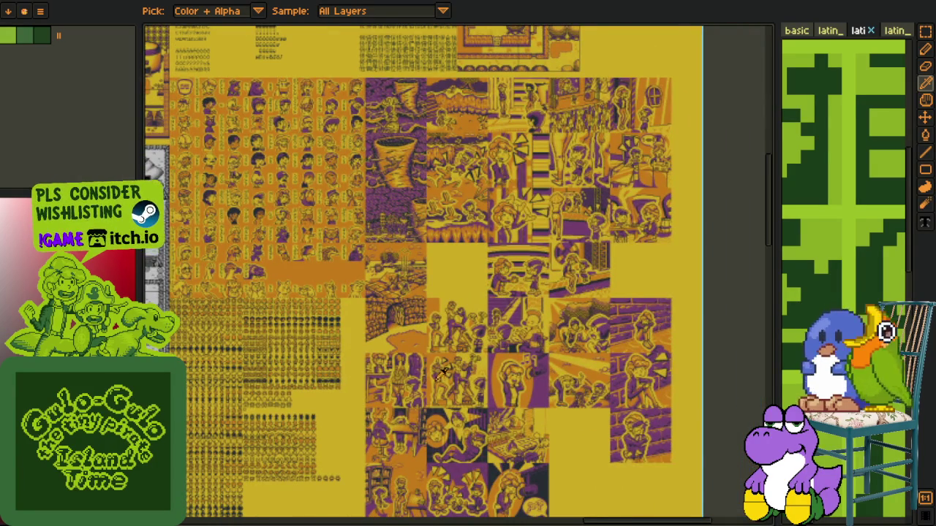
scroll(432, 358, up, 1)
scroll(395, 322, up, 1)
scroll(350, 292, up, 1)
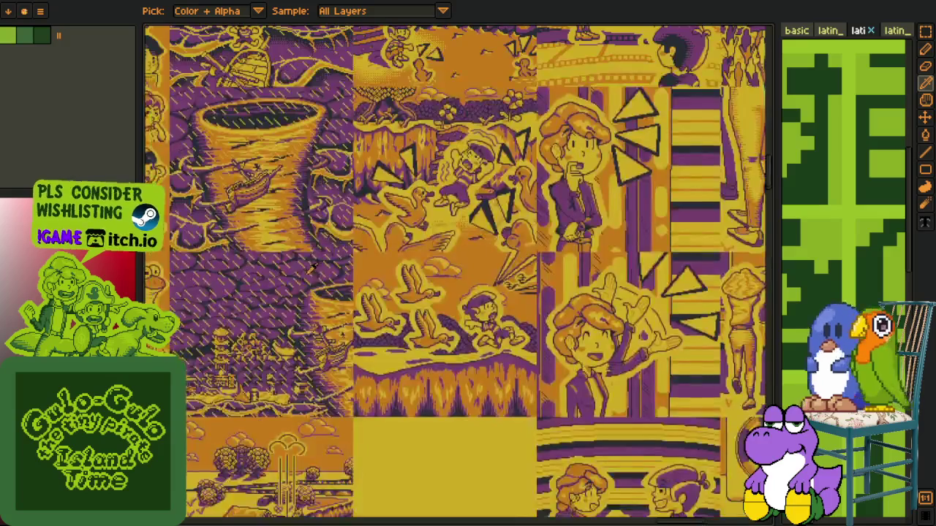
drag(310, 263, 291, 382)
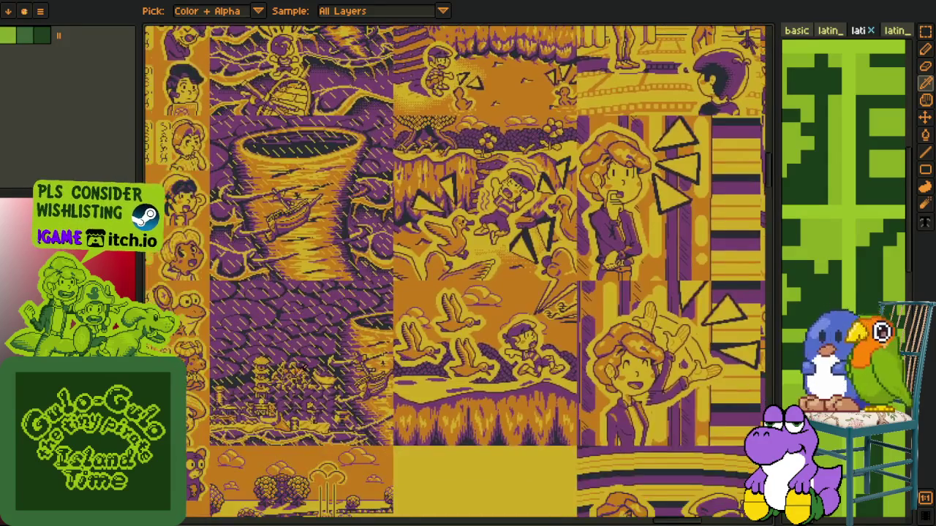
drag(289, 431, 397, 323)
scroll(354, 365, up, 1)
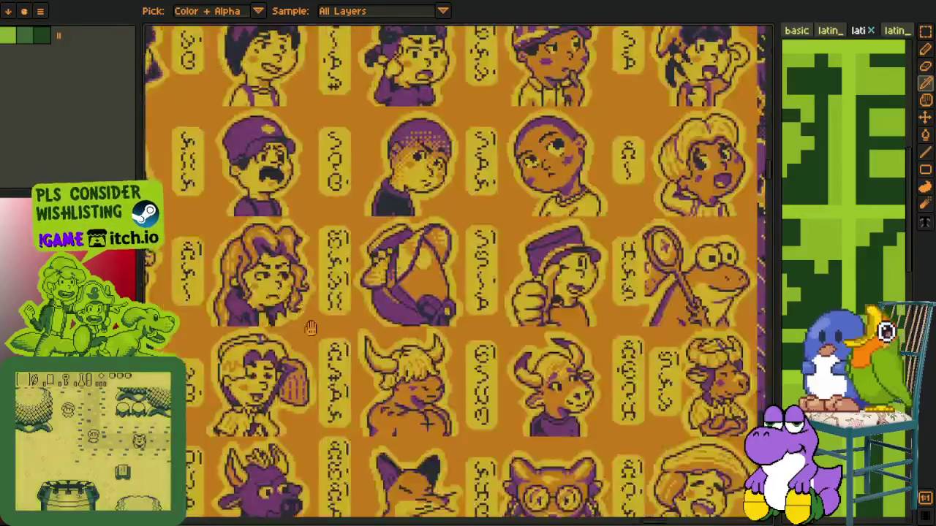
scroll(380, 402, down, 3)
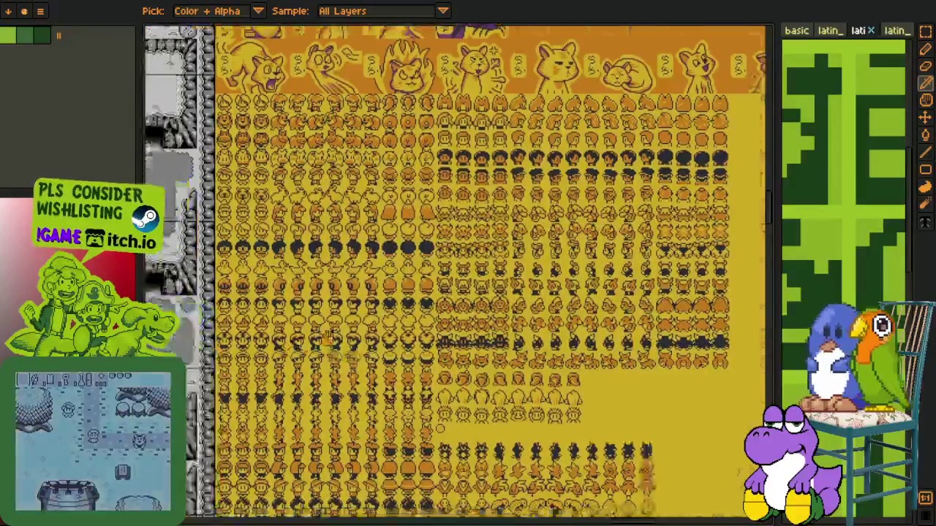
scroll(444, 290, up, 3)
Pan over to the yellow and grey overworld maps
drag(444, 15, 444, 291)
scroll(445, 291, down, 3)
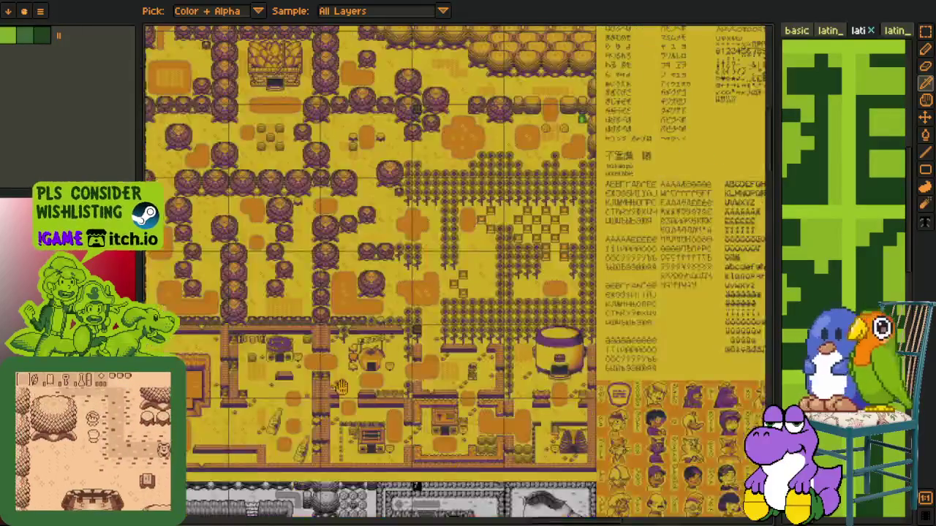
scroll(406, 368, up, 2)
mouse_move(435, 353)
mouse_down()
mouse_move(441, 248)
mouse_move(422, 160)
mouse_up()
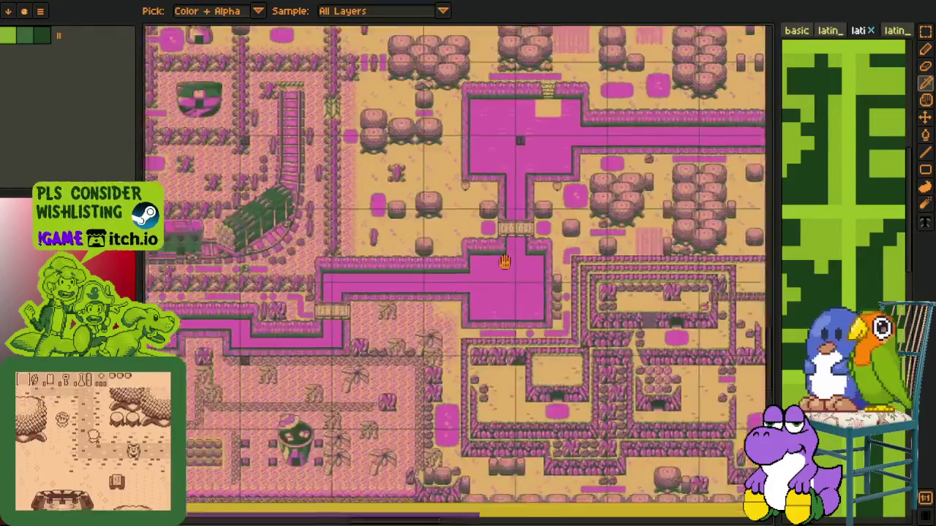
scroll(502, 262, down, 5)
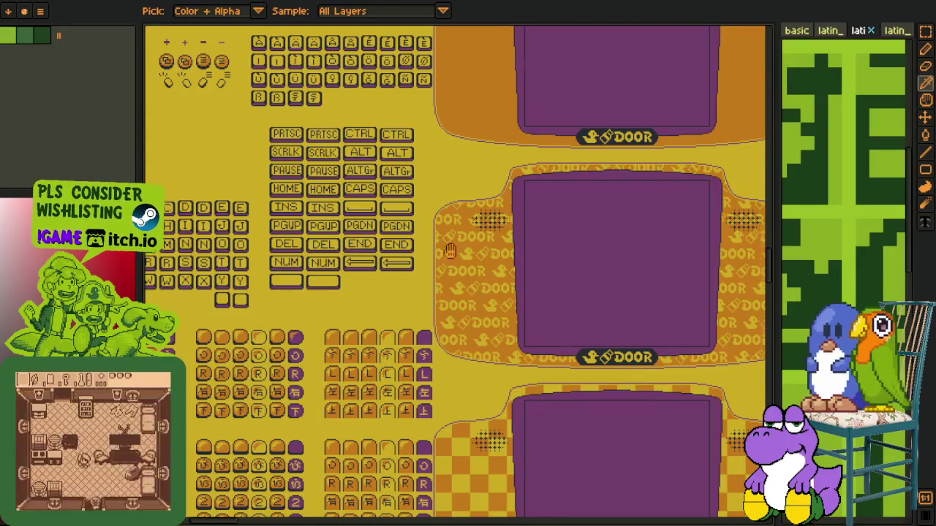
scroll(420, 281, right, 5)
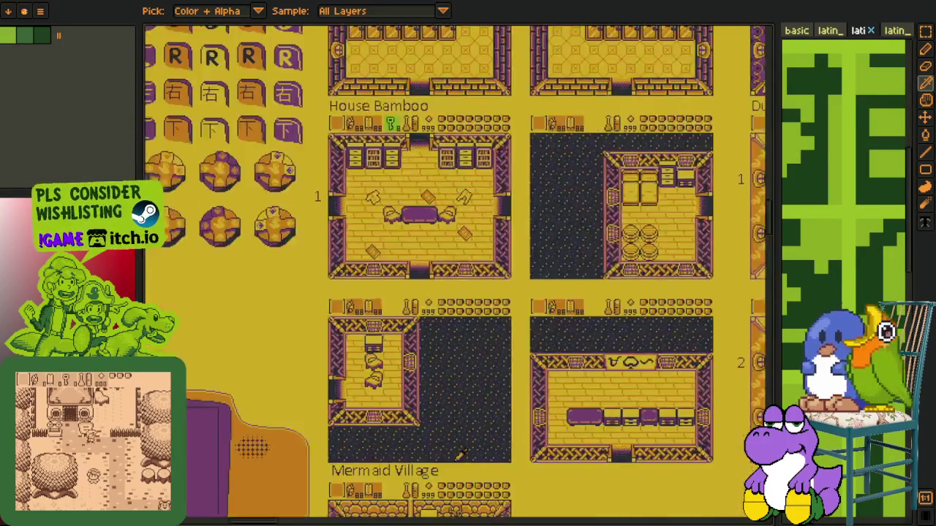
scroll(387, 241, up, 5)
scroll(395, 285, up, 5)
scroll(409, 329, up, 5)
scroll(454, 409, up, 5)
scroll(418, 297, up, 10)
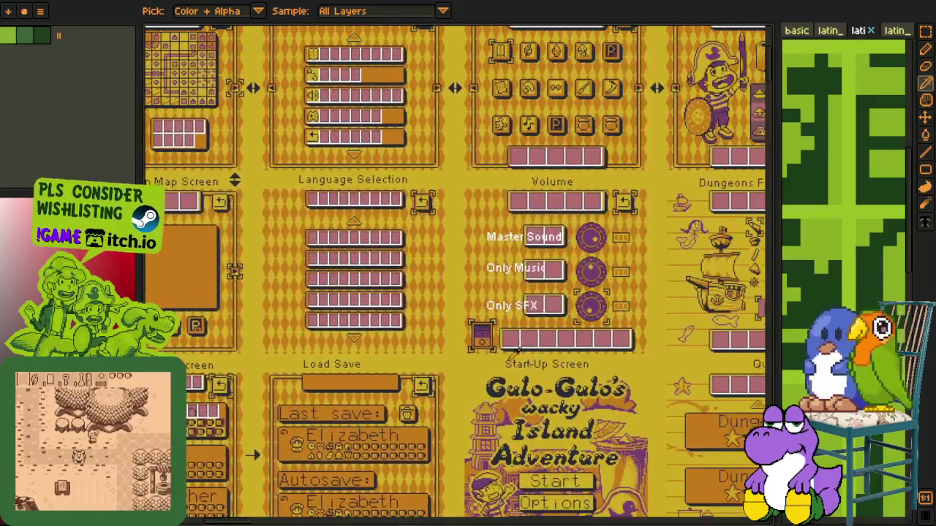
Pan across the menu screen mockups and centre the enlarged Volume screen
drag(518, 349, 266, 303)
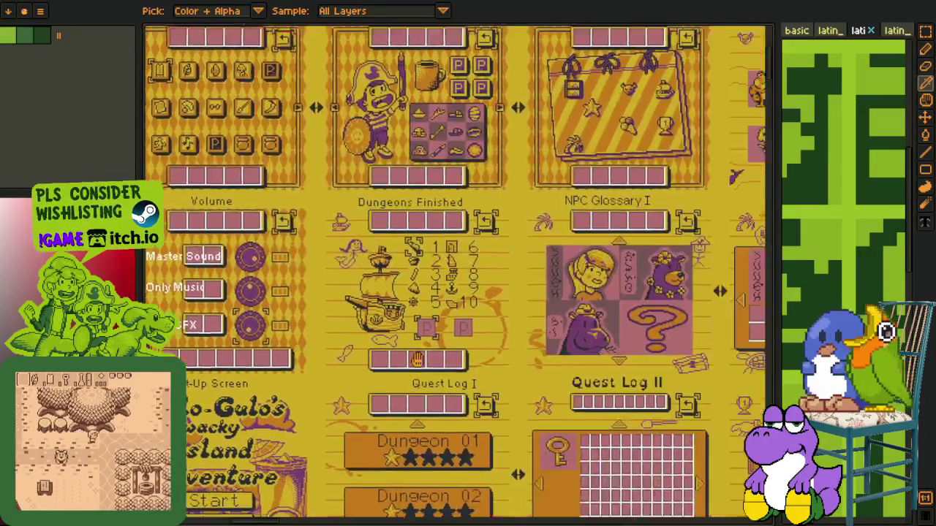
scroll(266, 302, up, 1)
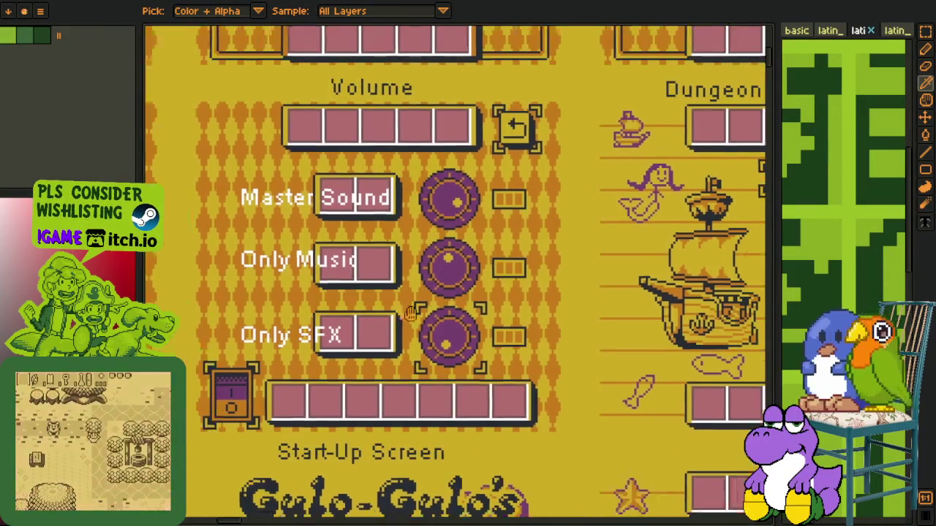
drag(342, 203, 439, 183)
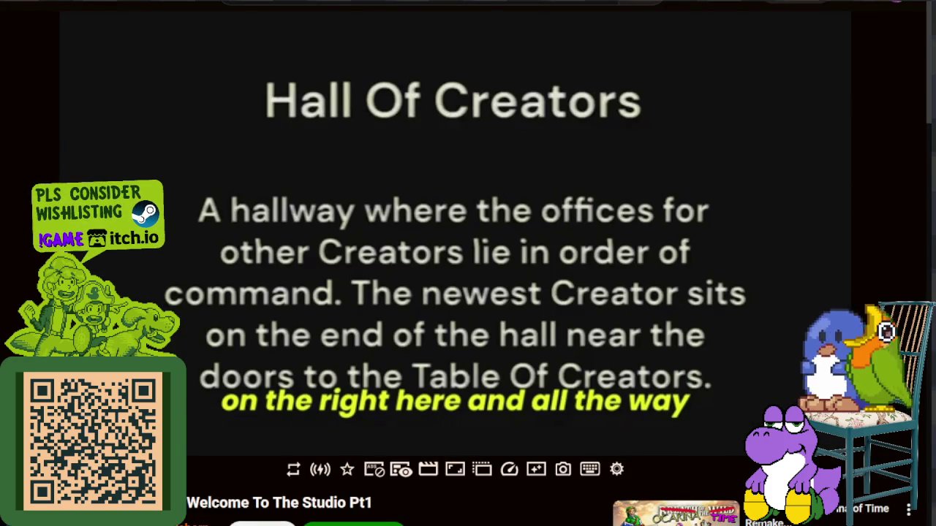
Play the studio video, pausing first on the location list and then on the pencil slide
key(space)
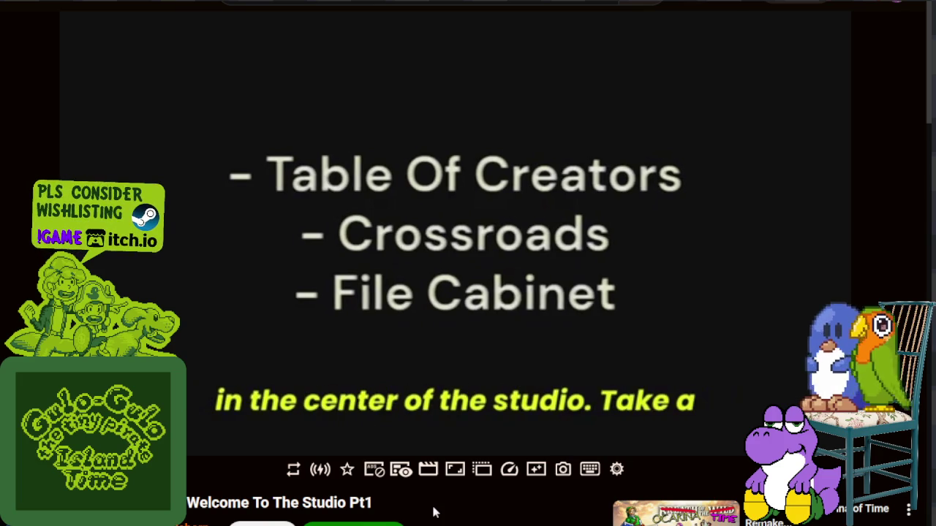
click(470, 313)
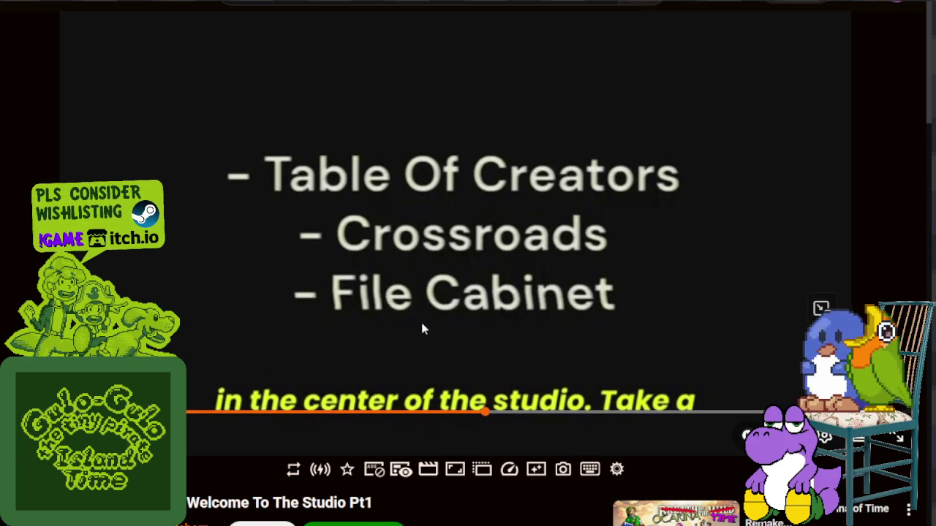
click(410, 345)
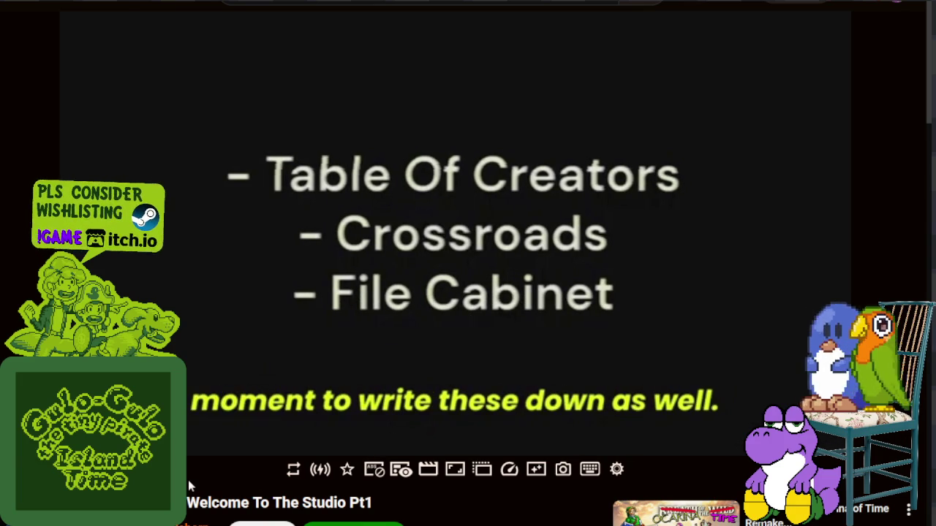
click(197, 281)
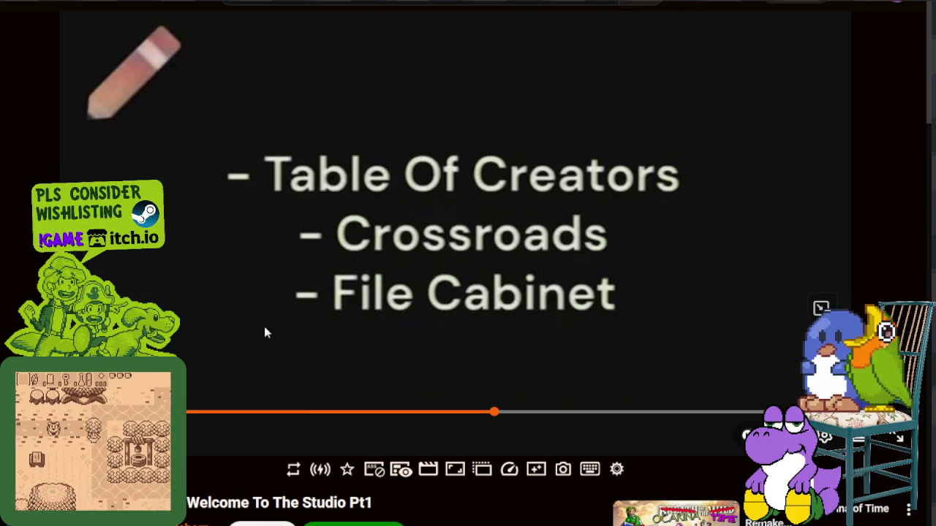
Resume the video, pause on the Table Of Creators slide, then continue playing
click(307, 321)
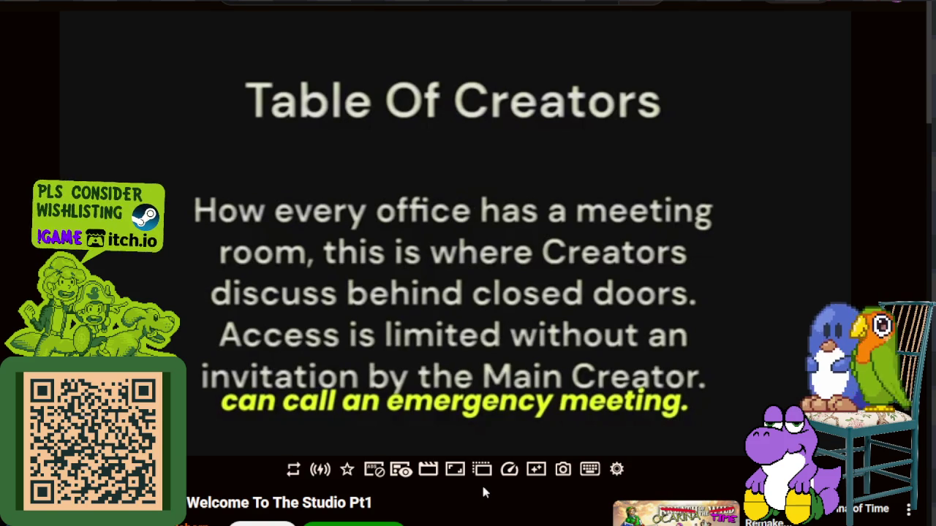
key(space)
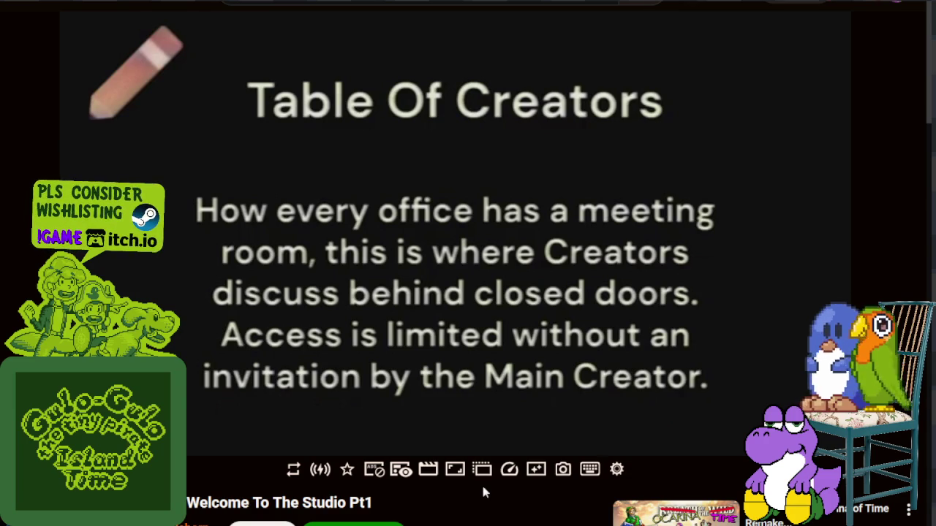
key(space)
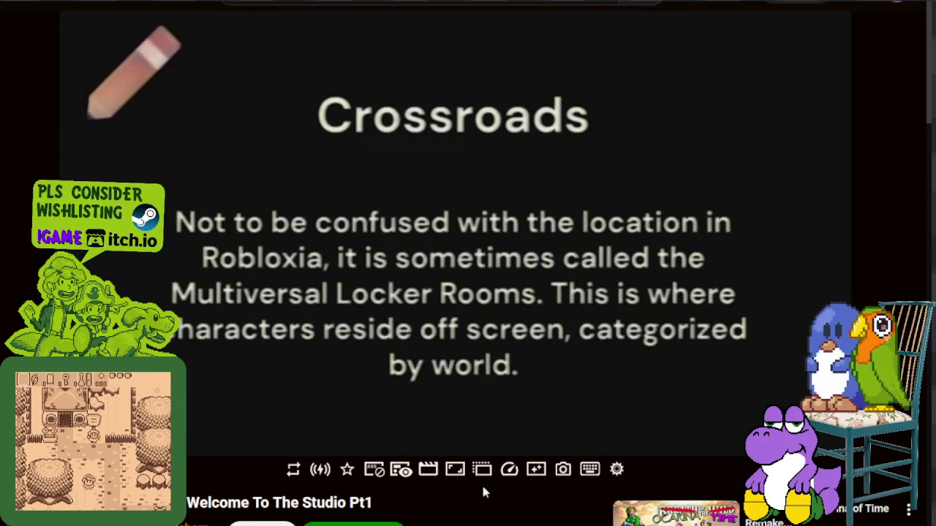
Pause on the Crossroads slide, then resume playback
key(space)
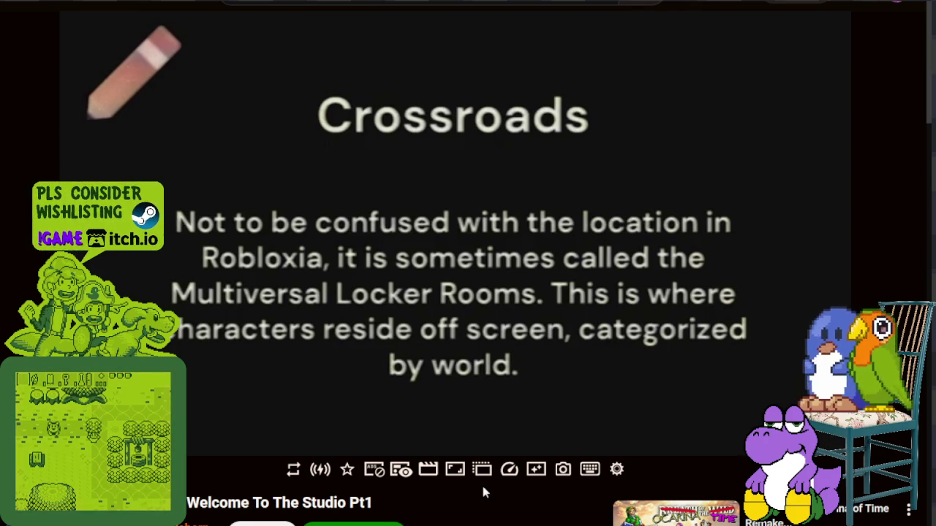
key(space)
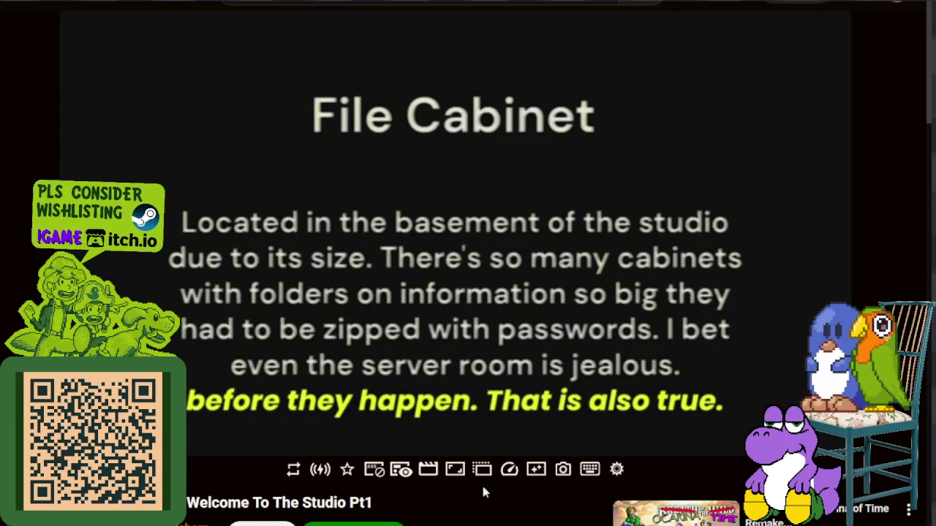
Pause on the File Cabinet slide, then resume playback after another brief pause
key(space)
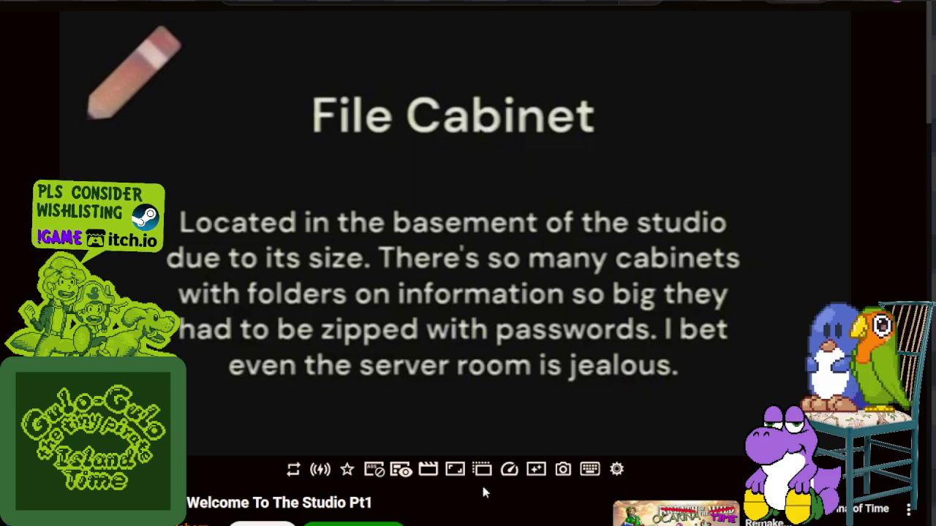
key(space)
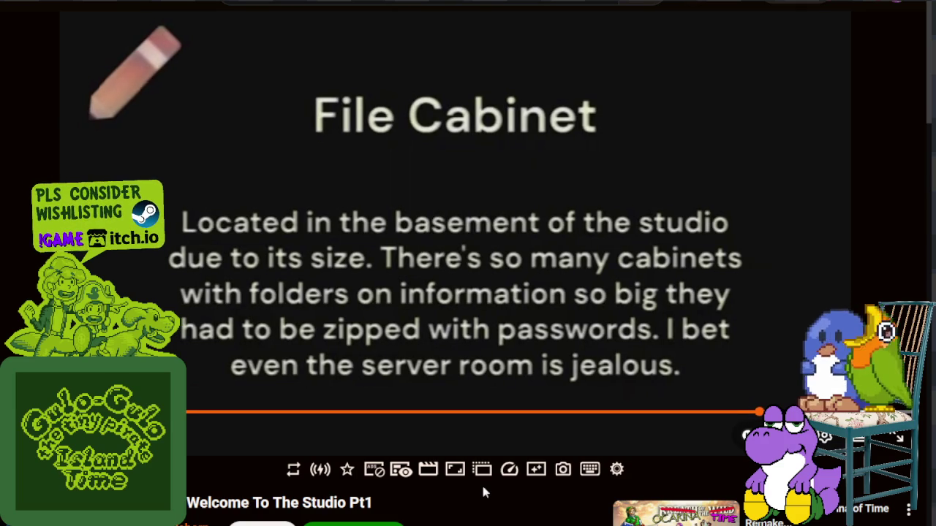
key(space)
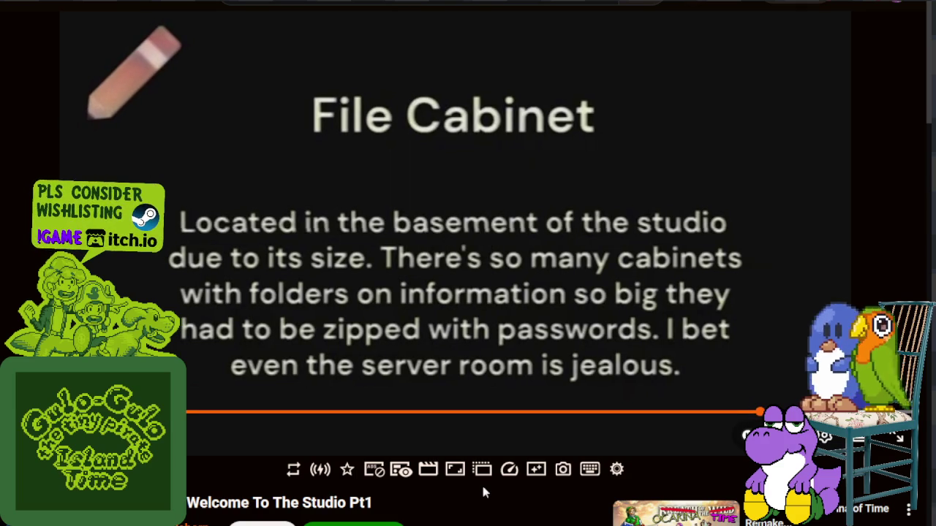
key(space)
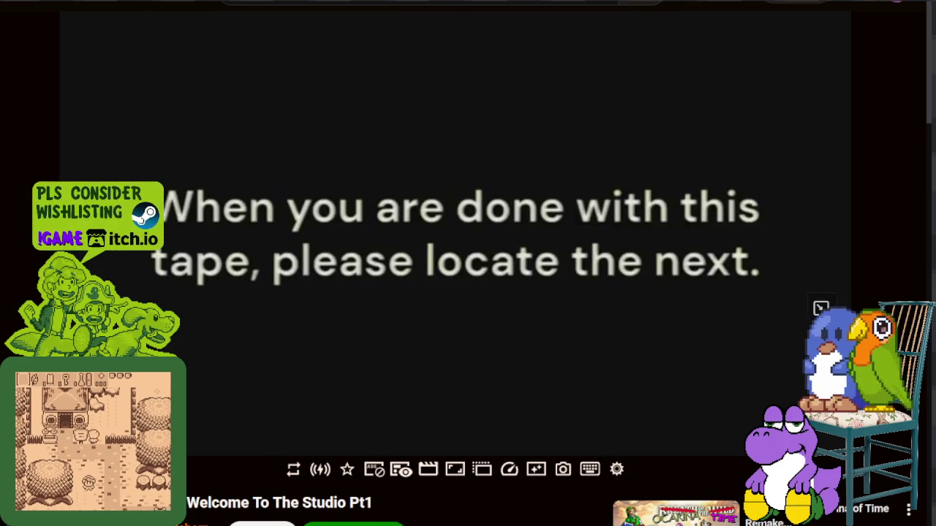
Toggle playback near the end and let the video reach the Welcome To The Studio Part 2 closing slides
click(417, 355)
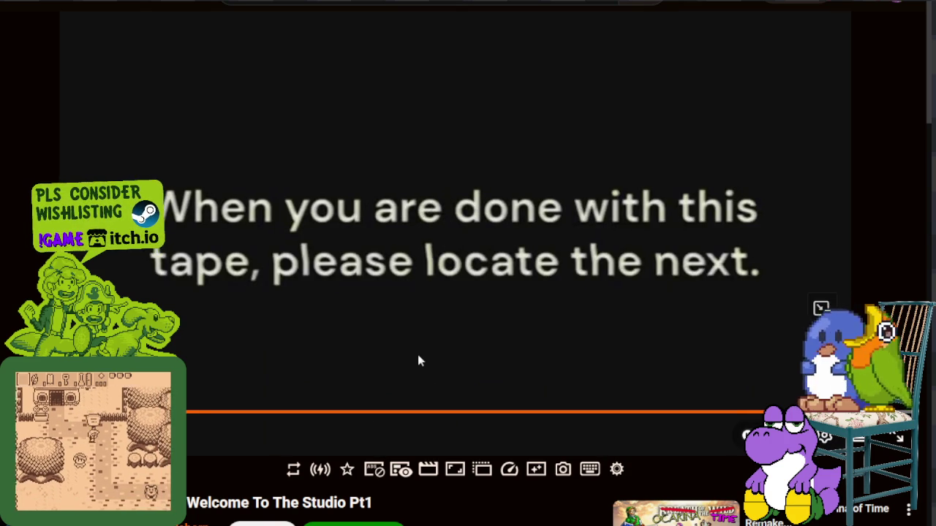
click(417, 354)
click(417, 354)
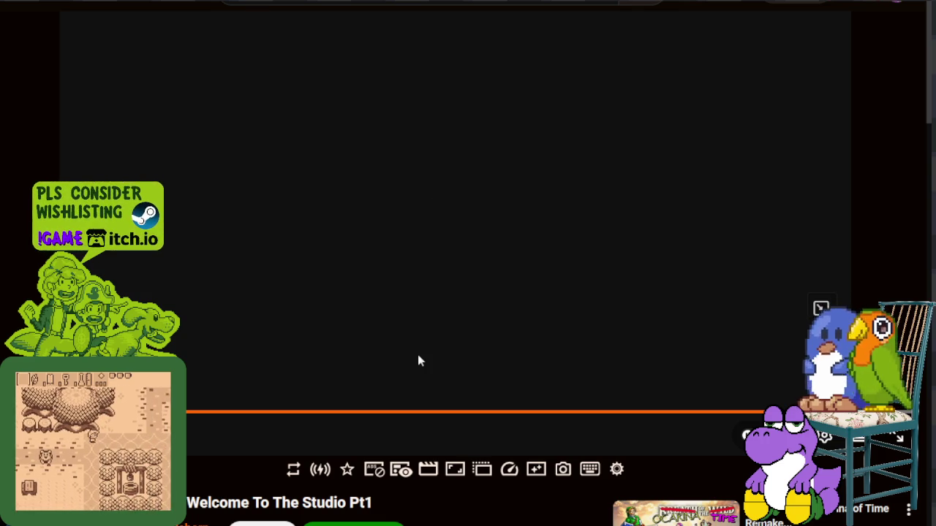
click(417, 354)
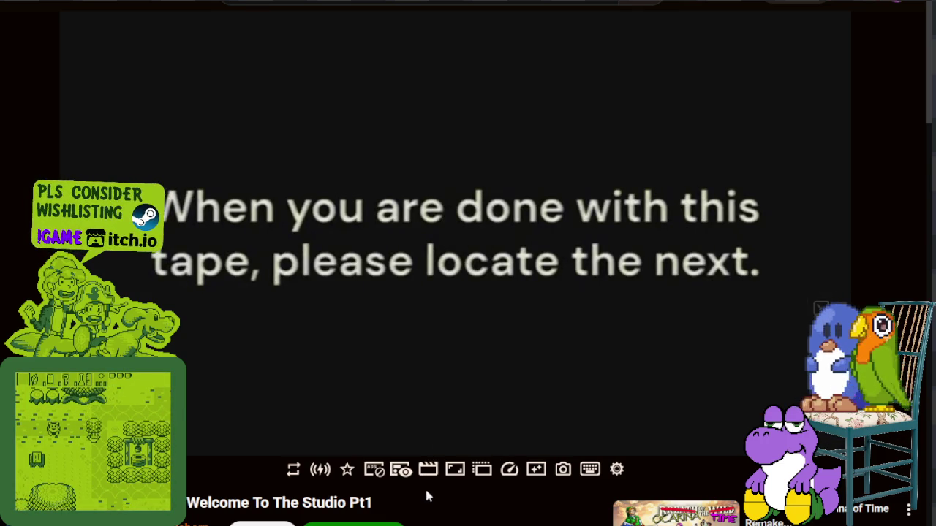
key(space)
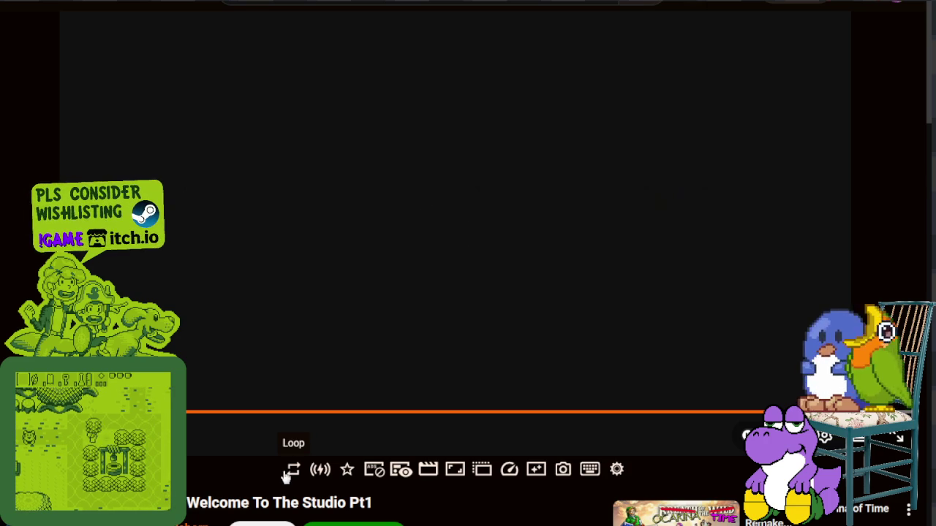
key(space)
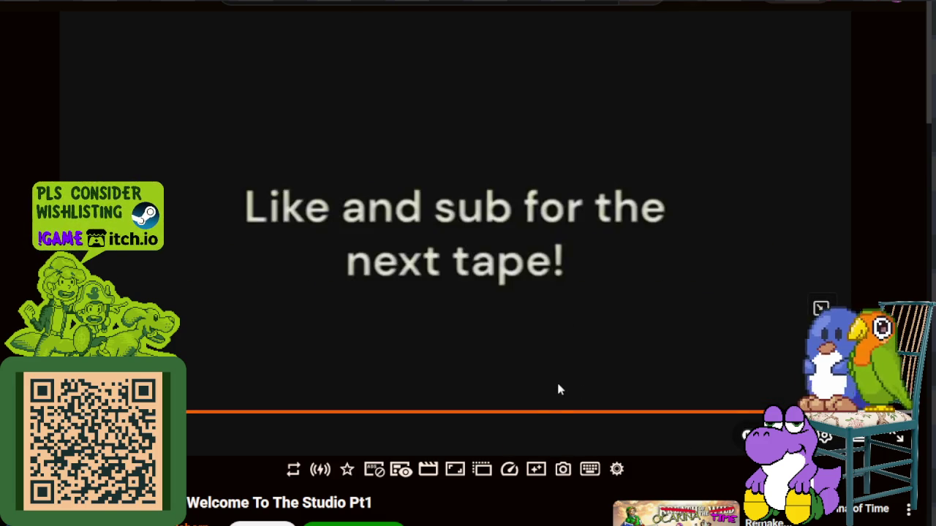
scroll(557, 384, down, 2)
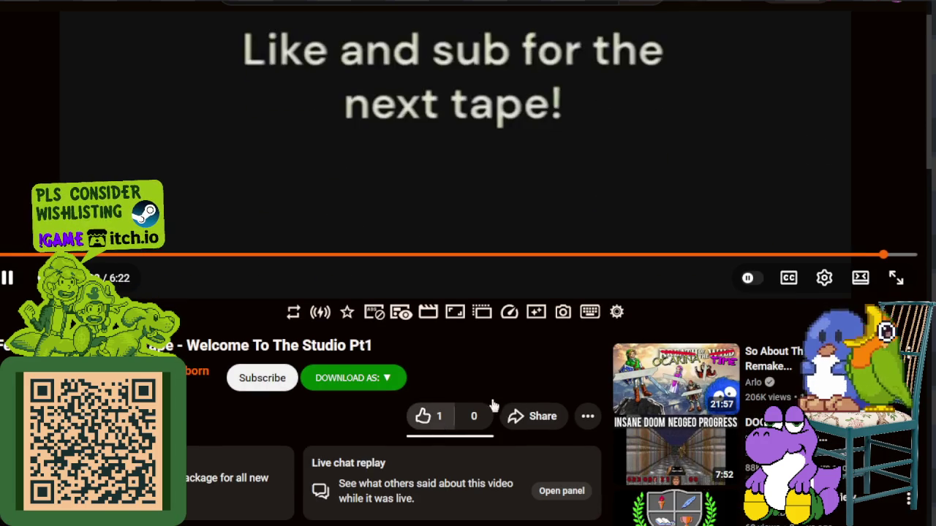
scroll(482, 424, up, 2)
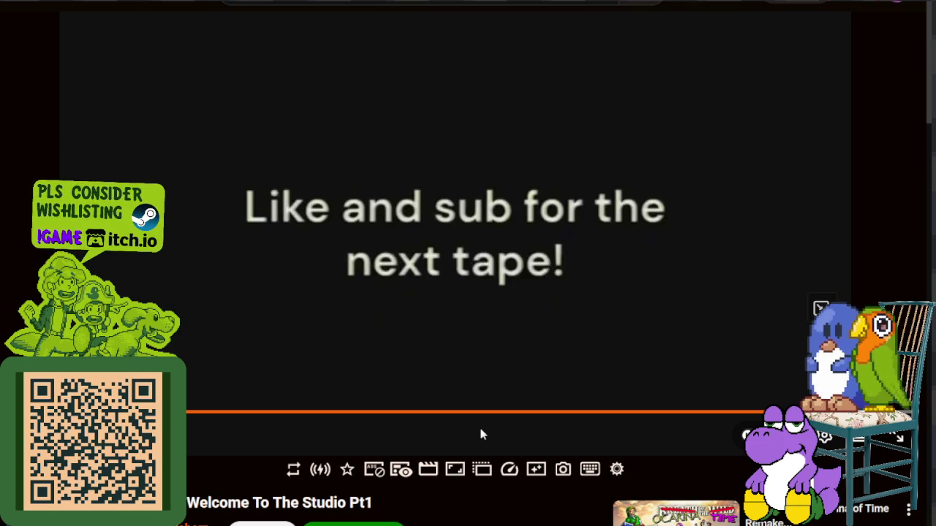
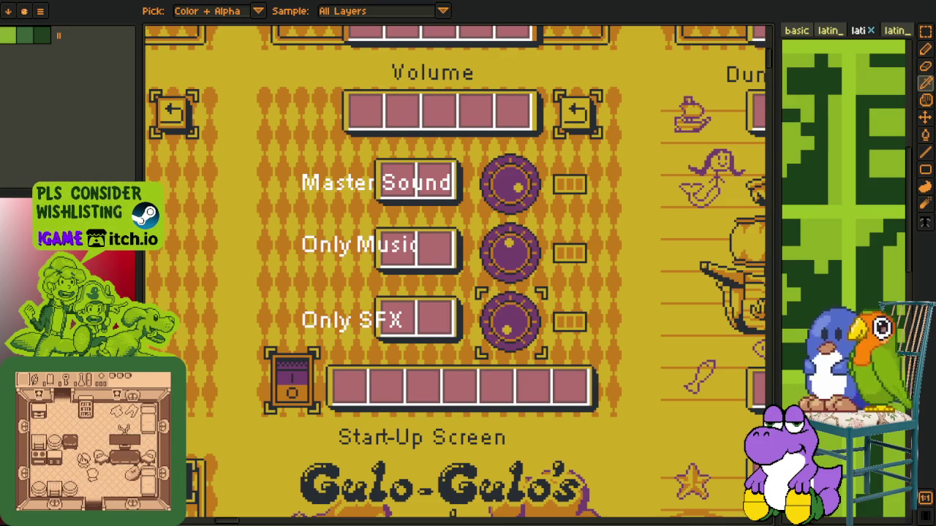
Zoom out from the sound-settings menu mockup to see the wider asset sheet
scroll(331, 332, down, 2)
scroll(340, 294, down, 1)
scroll(424, 194, down, 1)
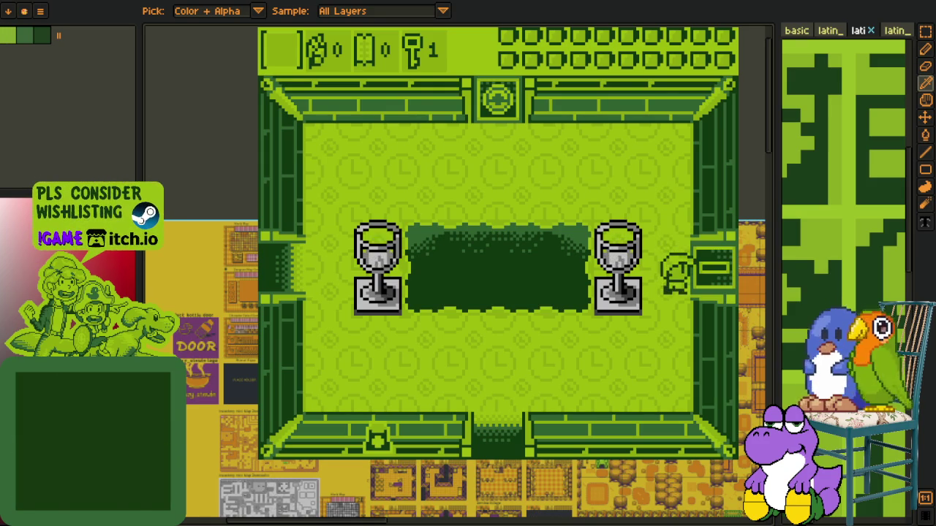
Walk the hero right through the locked door and on past the enemy
key(Right)
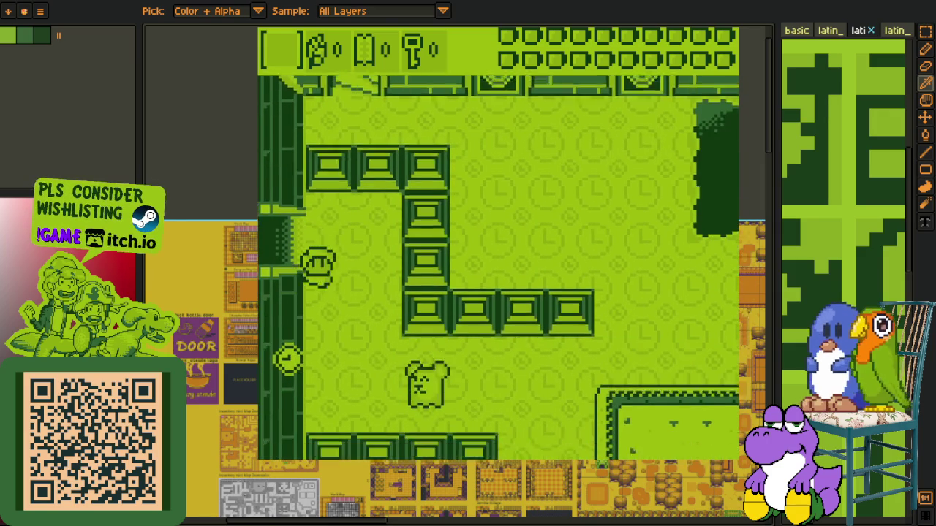
key(Right)
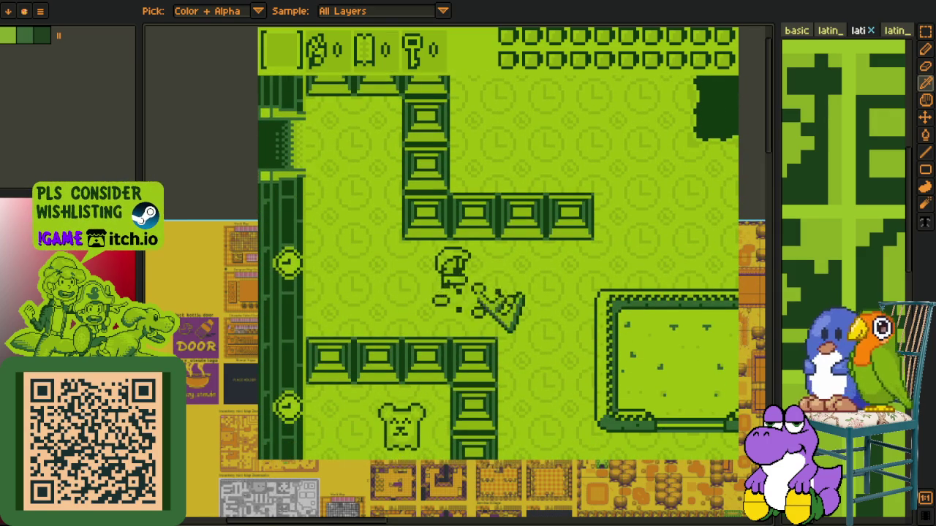
key(Right)
key(Right)
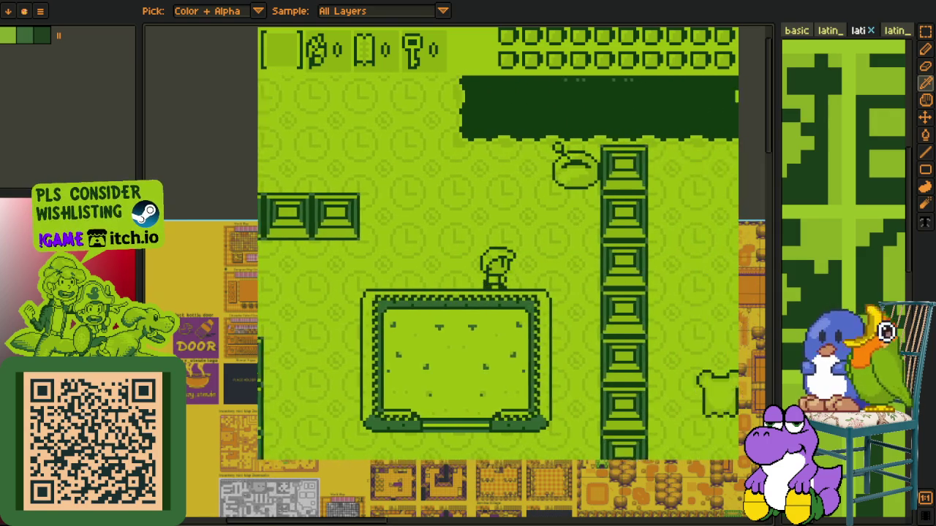
Roam up, left and down around the clock-tiled dungeon rooms, then leave the game window
key(Up)
key(Left)
key(Up)
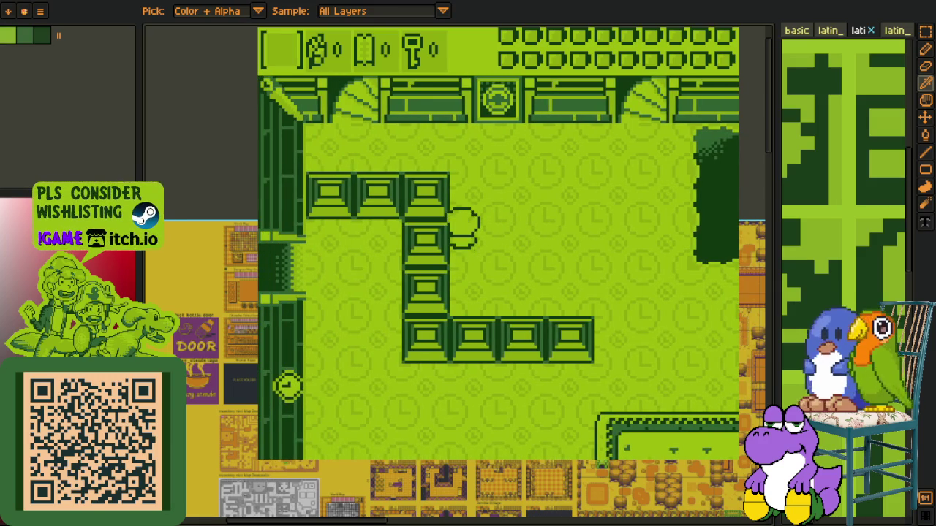
key(Down)
key(Right)
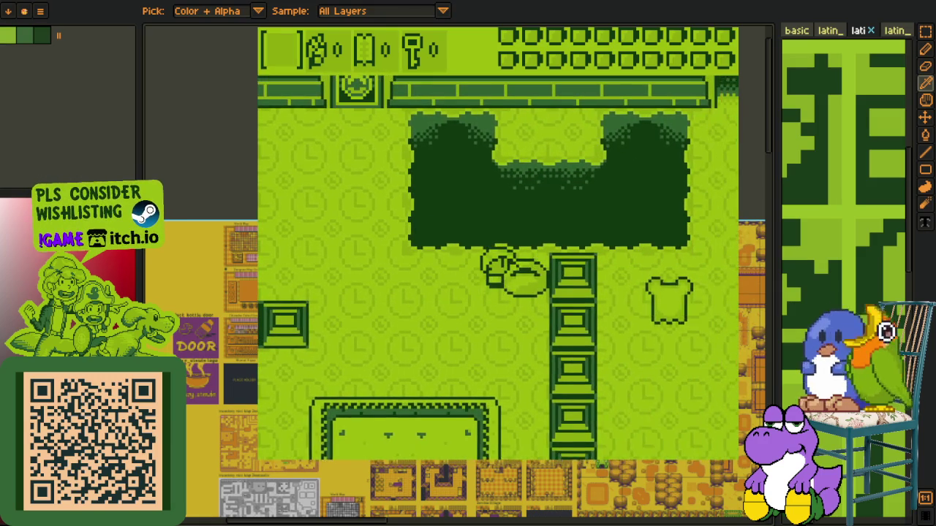
key(Left)
key(Up)
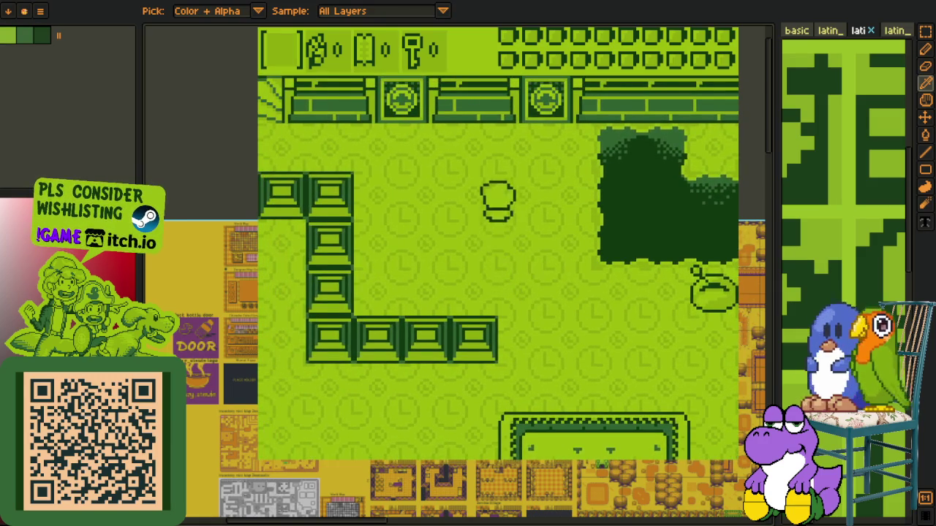
key(Up)
key(Left)
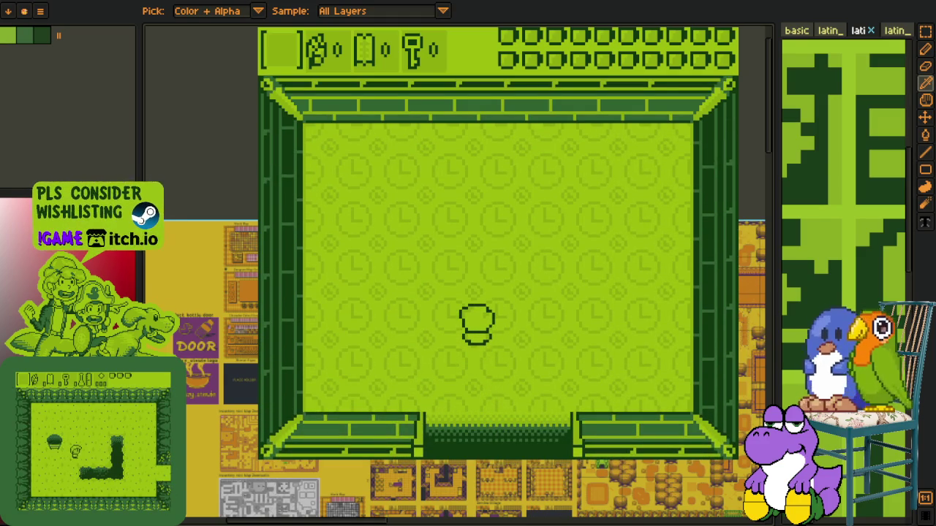
key(alt+Tab)
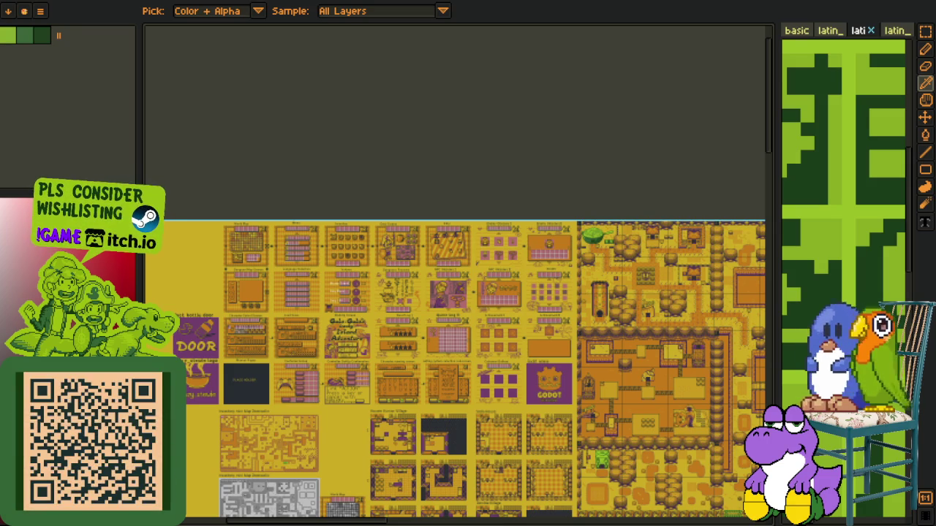
Switch to the cutscene artwork, show the layers and timeline panel, and zoom through the frames
key(ctrl+Tab)
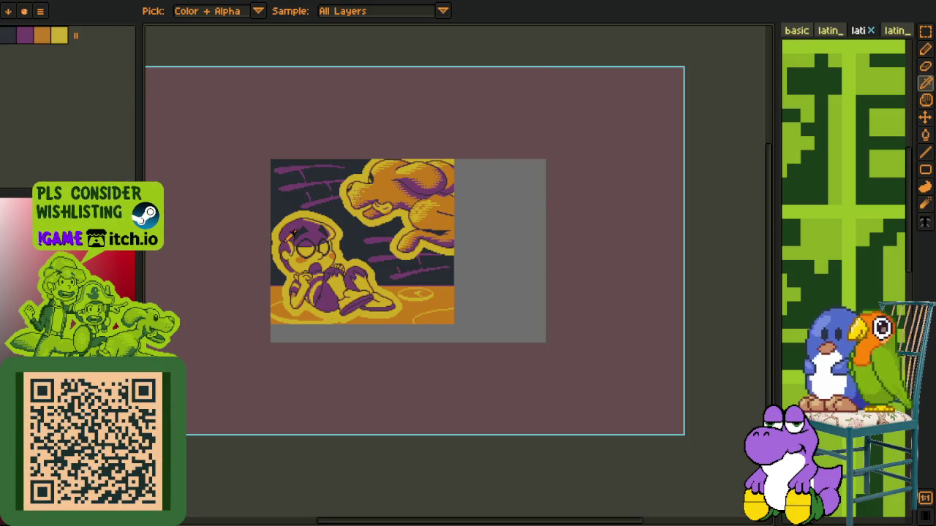
scroll(291, 233, up, 2)
key(Tab)
scroll(353, 267, down, 1)
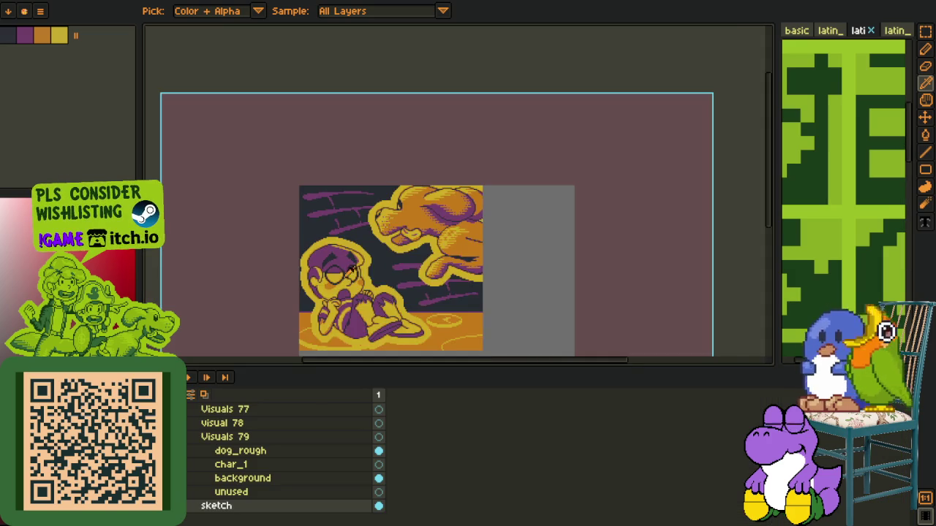
scroll(350, 272, down, 1)
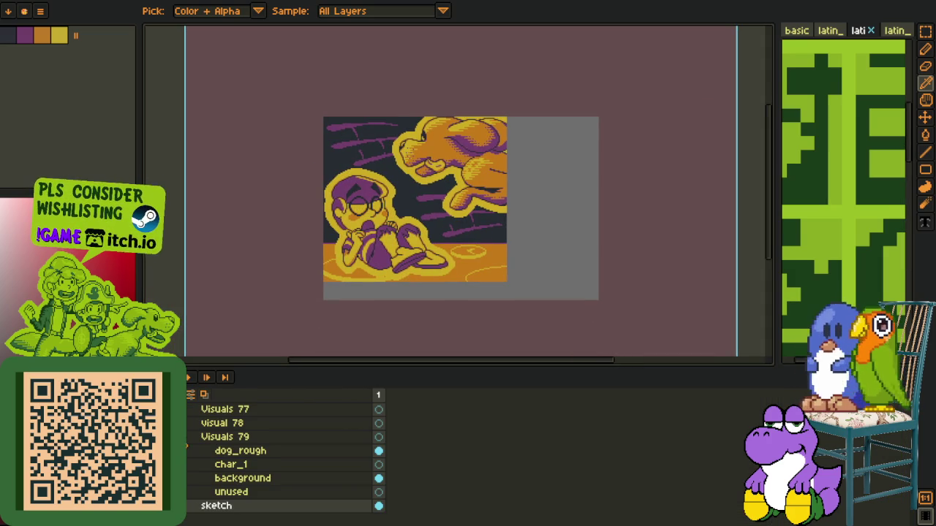
scroll(285, 461, up, 1)
scroll(285, 460, up, 1)
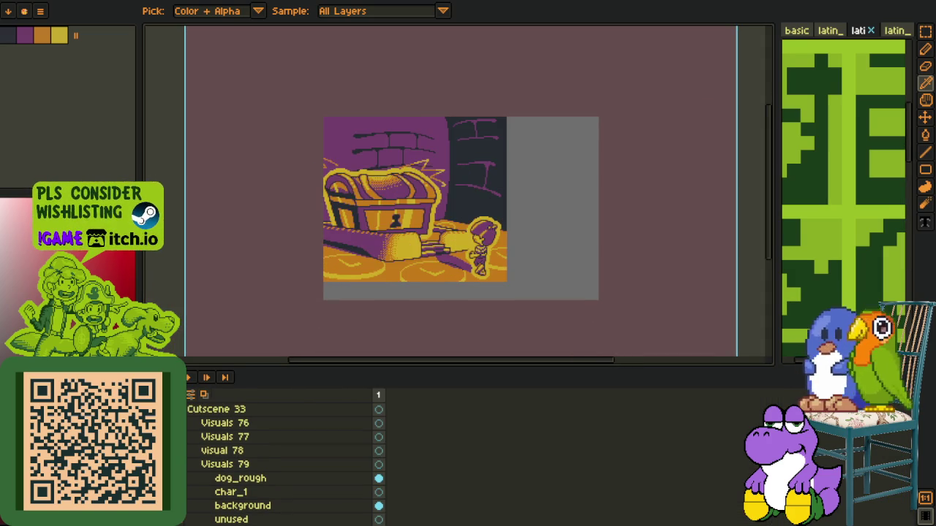
scroll(370, 234, up, 1)
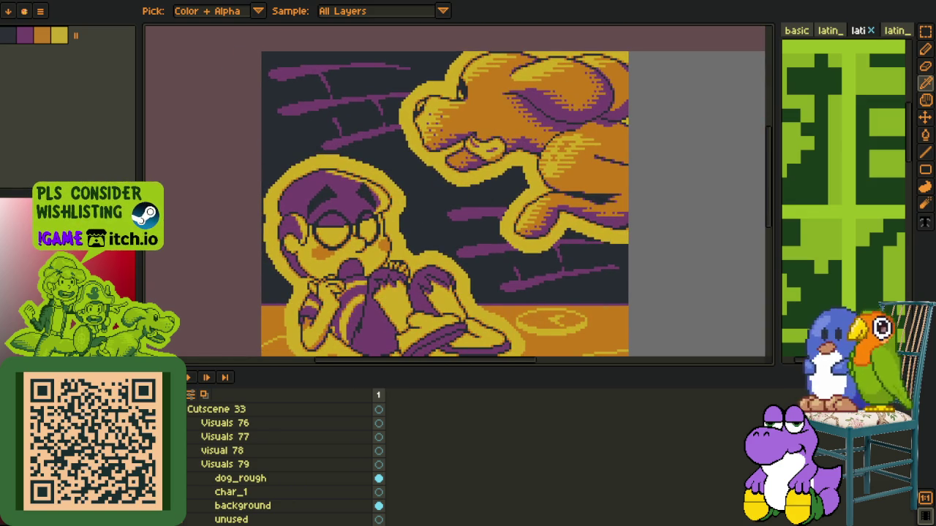
scroll(319, 217, down, 2)
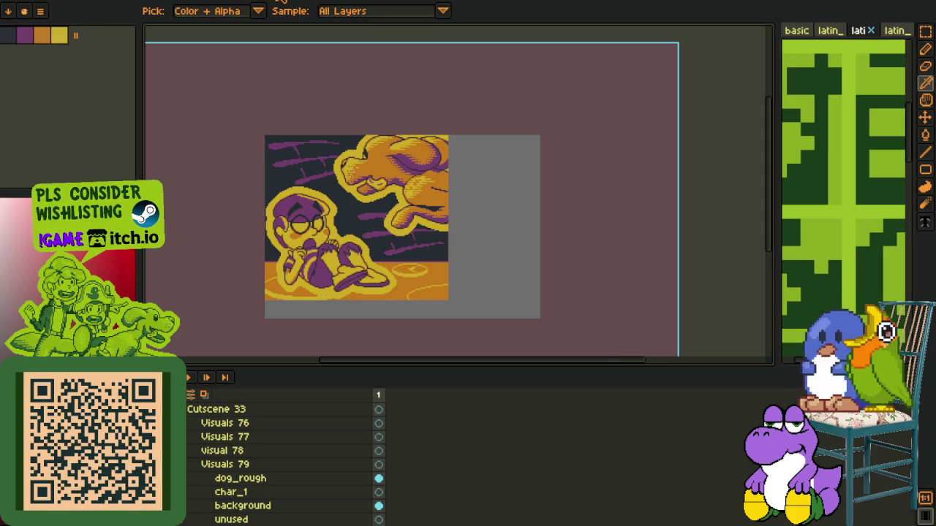
Check the symbol and latin font sheets, then pan around the large yellow map document
click(280, 1)
click(100, 2)
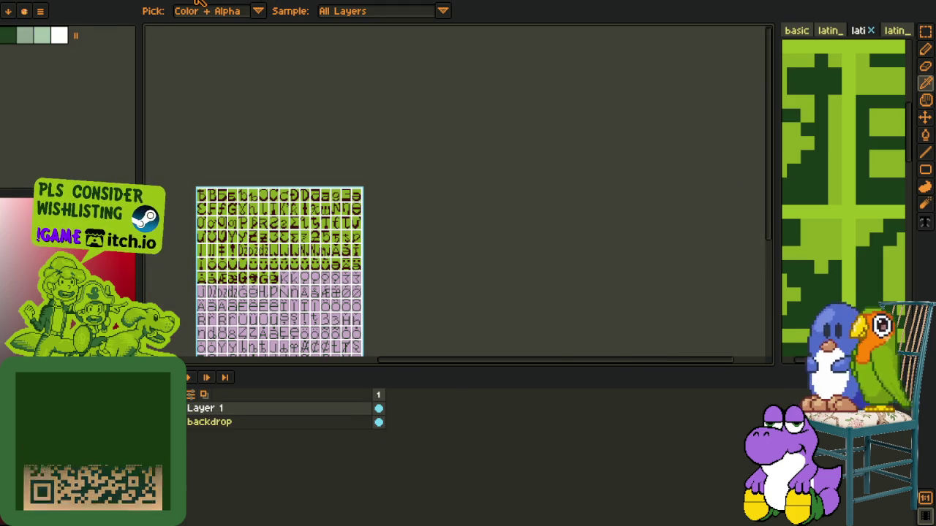
click(146, 2)
drag(541, 224, 340, 97)
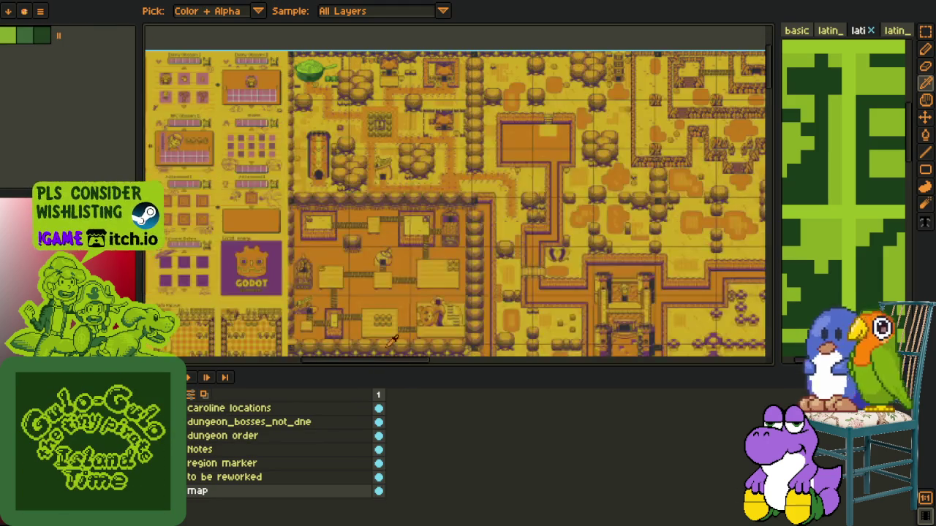
drag(402, 367, 406, 511)
Zoom and pan across the UI screens onto the central town map
scroll(310, 243, up, 1)
scroll(316, 233, down, 2)
scroll(479, 199, up, 1)
scroll(479, 198, up, 1)
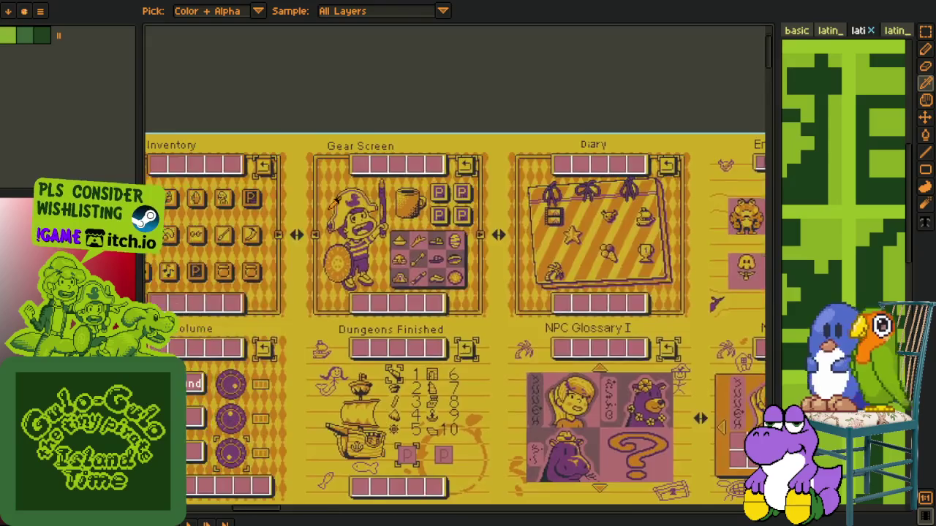
scroll(479, 199, up, 1)
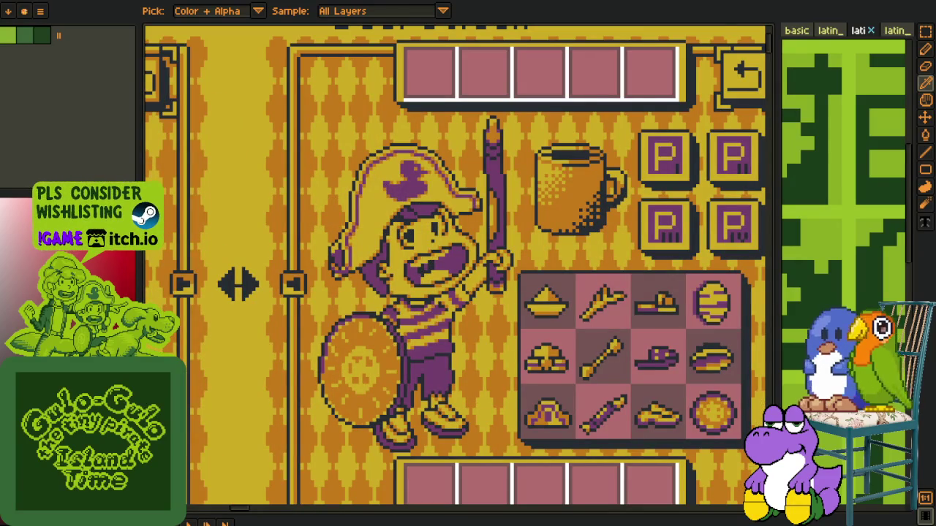
scroll(406, 298, down, 2)
mouse_move(720, 504)
mouse_down()
mouse_move(466, 364)
mouse_move(416, 256)
mouse_move(456, 260)
mouse_up()
drag(422, 378, 432, 290)
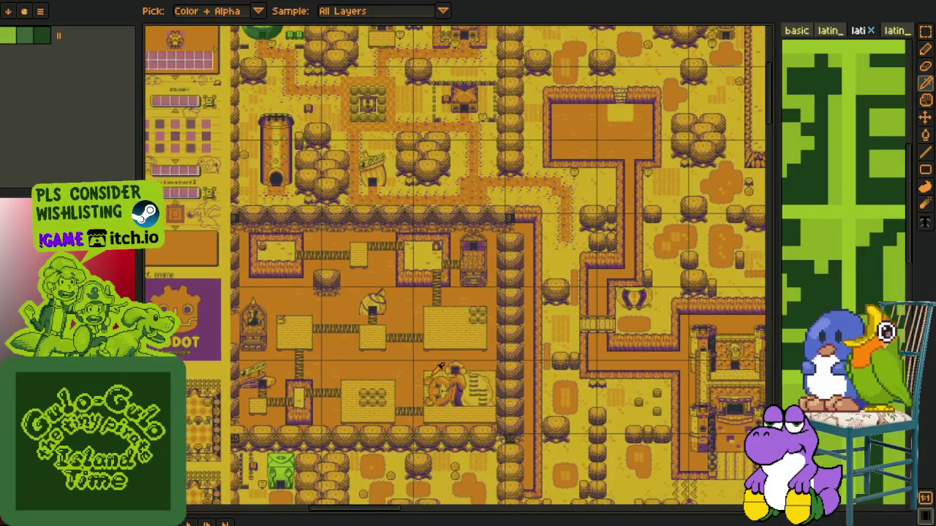
Move the view from the town map over to the character portrait sheet
scroll(432, 291, up, 2)
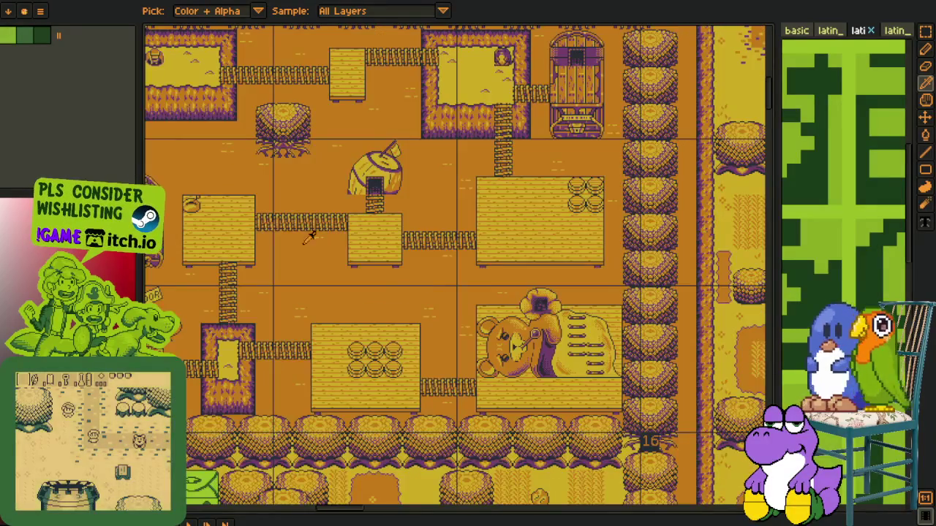
scroll(432, 291, up, 2)
scroll(463, 378, down, 3)
scroll(325, 286, up, 2)
scroll(325, 286, up, 1)
scroll(325, 287, up, 1)
scroll(324, 286, down, 2)
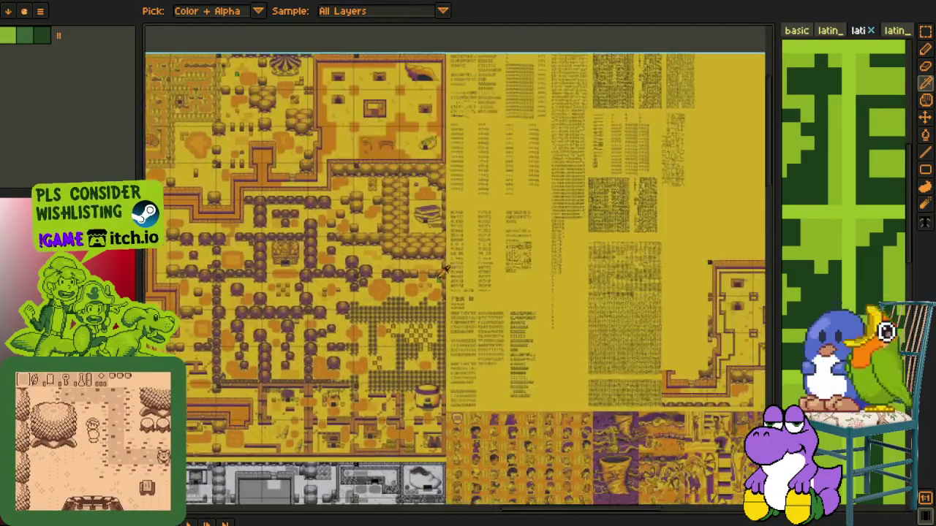
drag(325, 286, 222, 206)
scroll(394, 271, up, 2)
scroll(388, 269, up, 2)
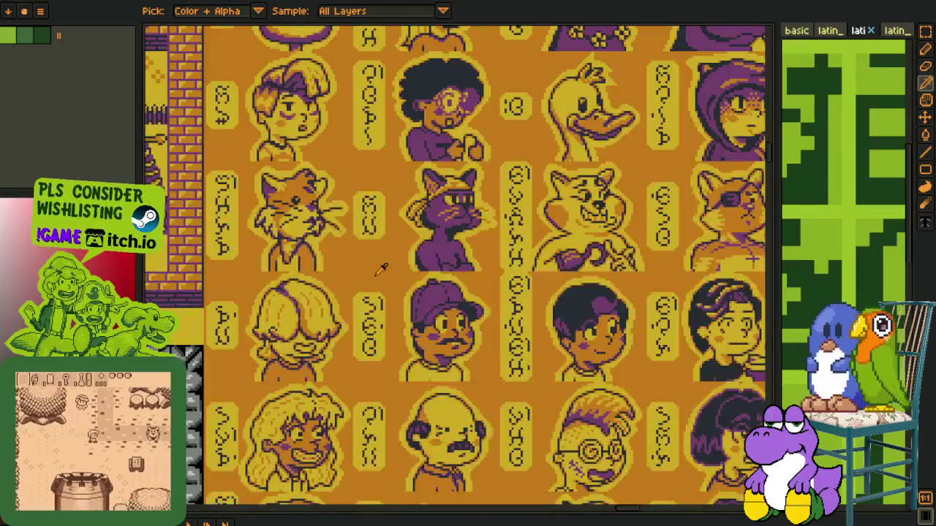
Rectangle-select the row of cat portraits and adjust the view of the sheet
key(m)
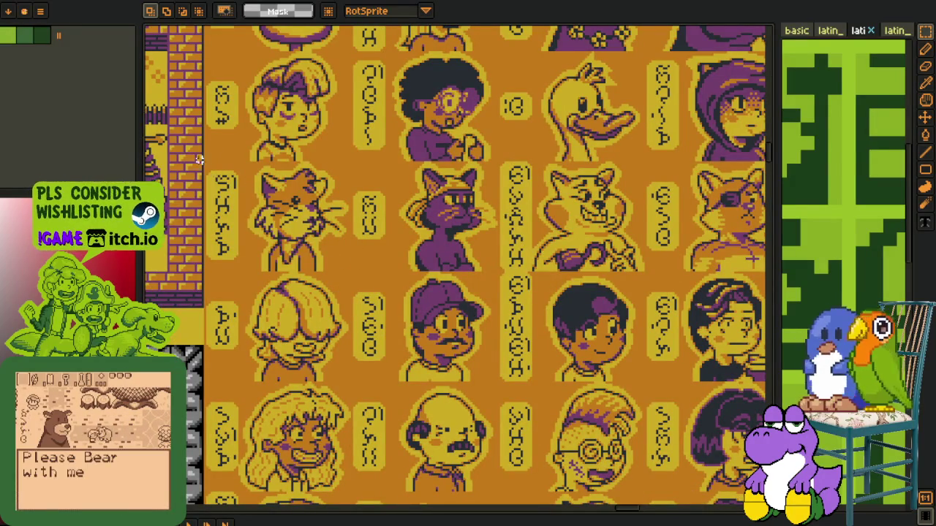
drag(199, 159, 744, 280)
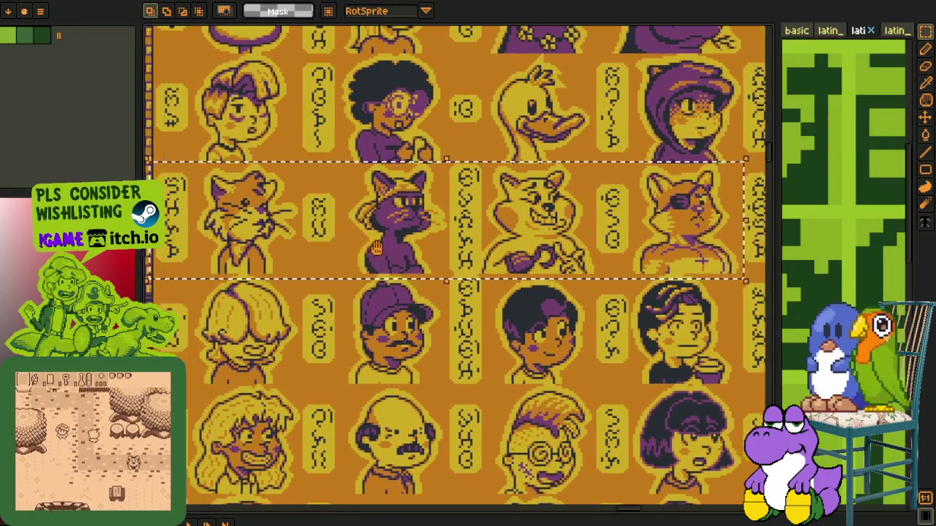
drag(375, 248, 426, 256)
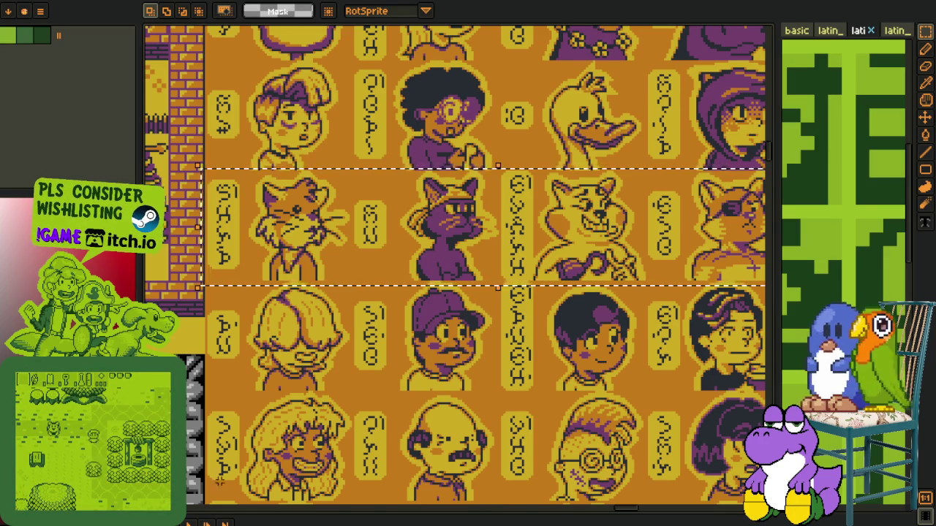
scroll(372, 285, down, 3)
scroll(372, 285, up, 1)
scroll(372, 285, up, 1)
scroll(372, 285, up, 1)
scroll(372, 285, down, 4)
mouse_move(314, 322)
mouse_down()
mouse_move(351, 313)
mouse_move(456, 334)
mouse_move(255, 320)
mouse_move(334, 412)
mouse_move(389, 503)
mouse_move(328, 210)
mouse_up()
scroll(328, 210, up, 2)
Select the hornbill, pangolin and eagle portraits in turn along the sheet
mouse_move(269, 169)
mouse_down()
mouse_move(618, 305)
mouse_move(345, 315)
mouse_up()
drag(355, 163, 512, 297)
drag(563, 212, 446, 183)
scroll(547, 279, down, 2)
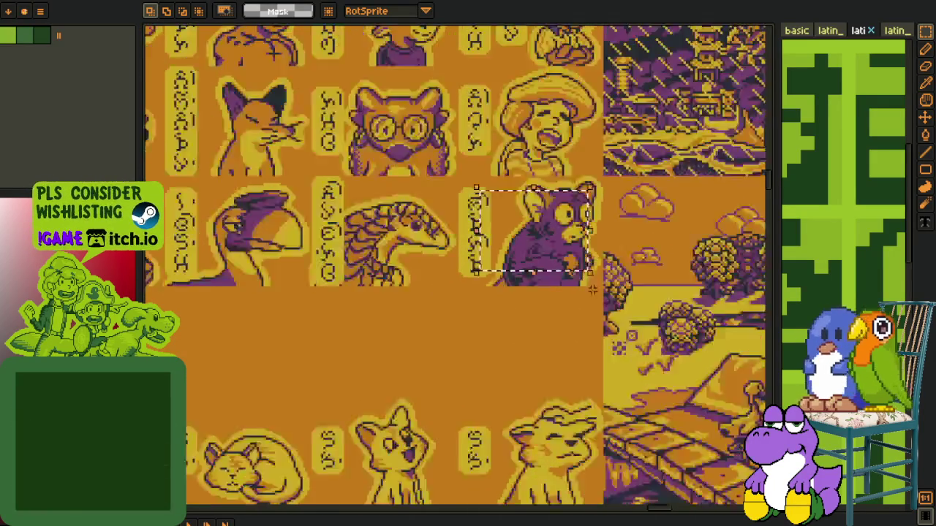
scroll(547, 279, down, 2)
scroll(512, 315, up, 4)
drag(388, 227, 642, 405)
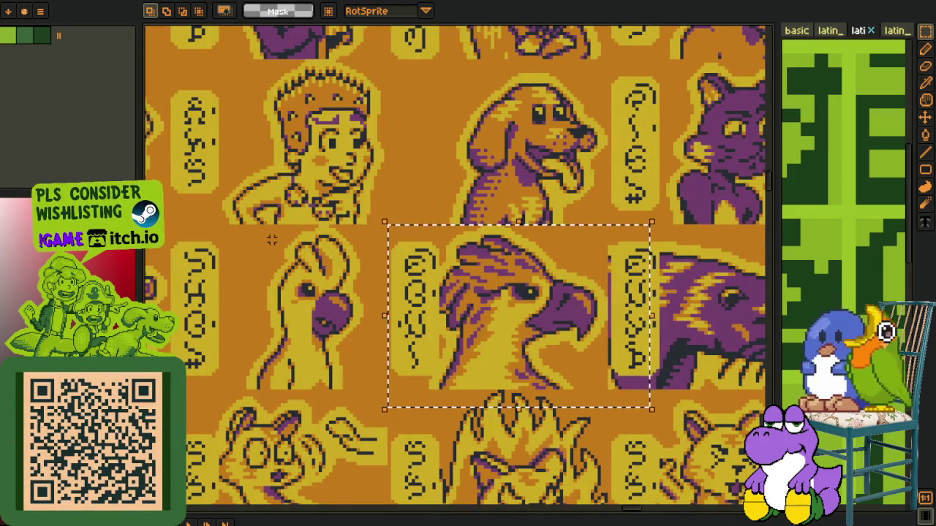
scroll(583, 206, down, 2)
scroll(583, 207, right, 5)
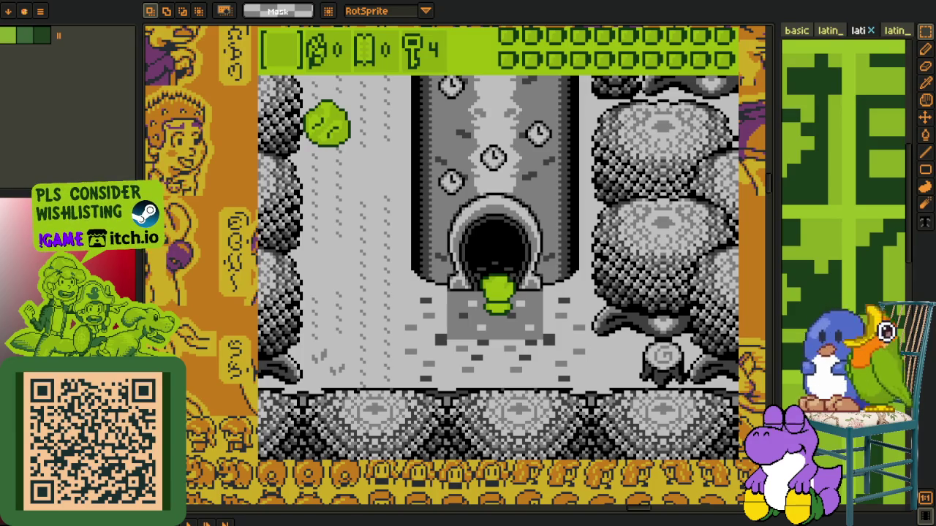
Lower and restore Music volume to 100 in Audio settings, then resume walking left
key(Escape)
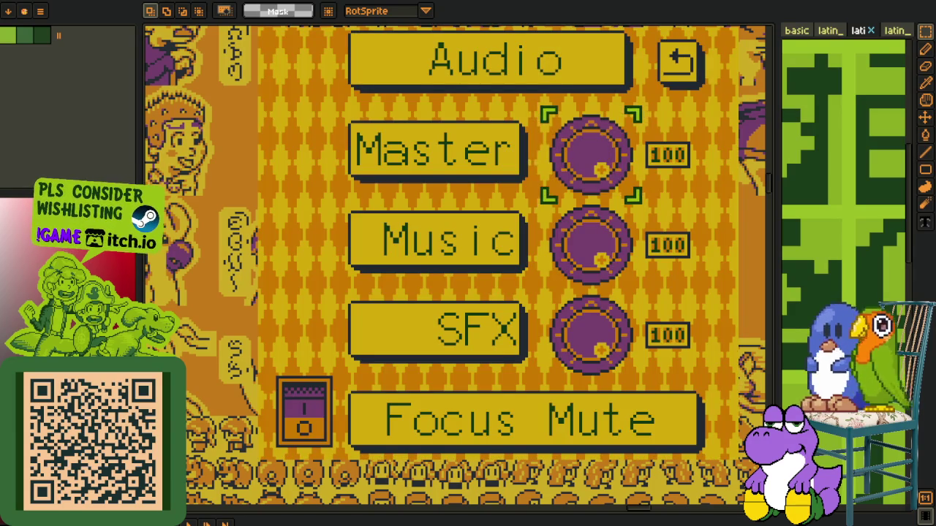
key(Down)
key(Down)
key(Down)
key(Up)
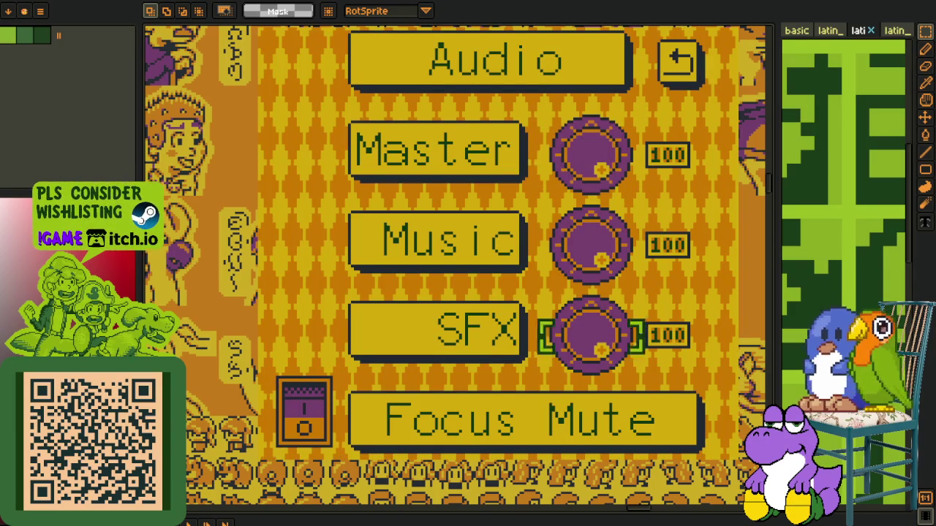
key(Up)
key(Left)
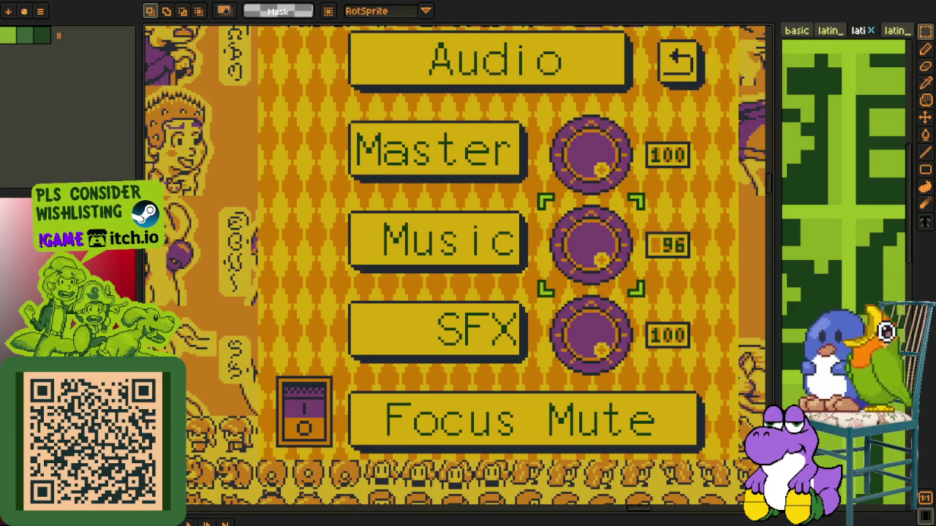
key(Right)
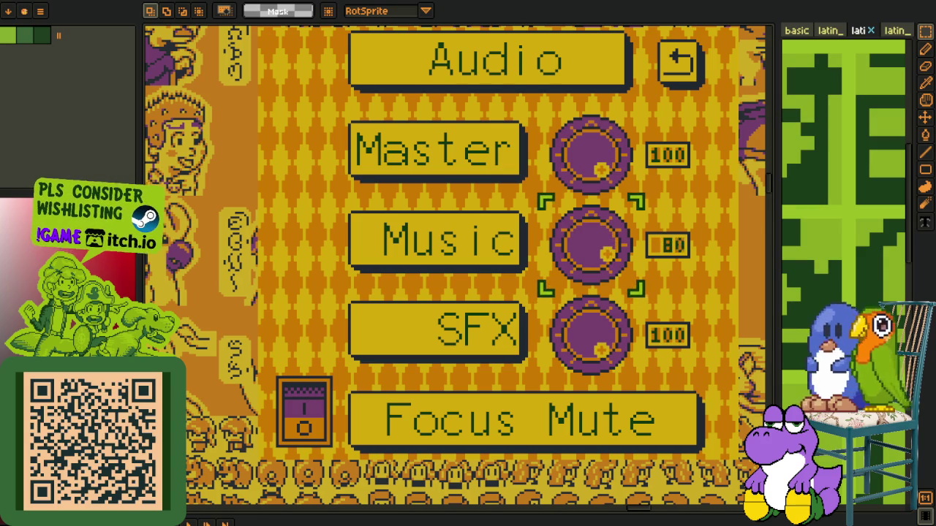
key(Up)
key(Up)
key(Return)
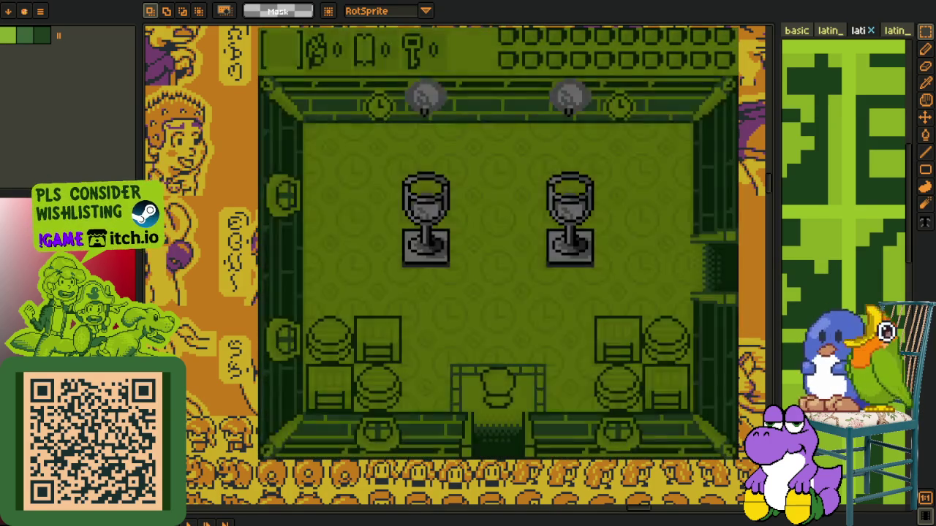
key(Left)
Walk the hero up between the goblets and right past the tables, swinging the sword
key(Up)
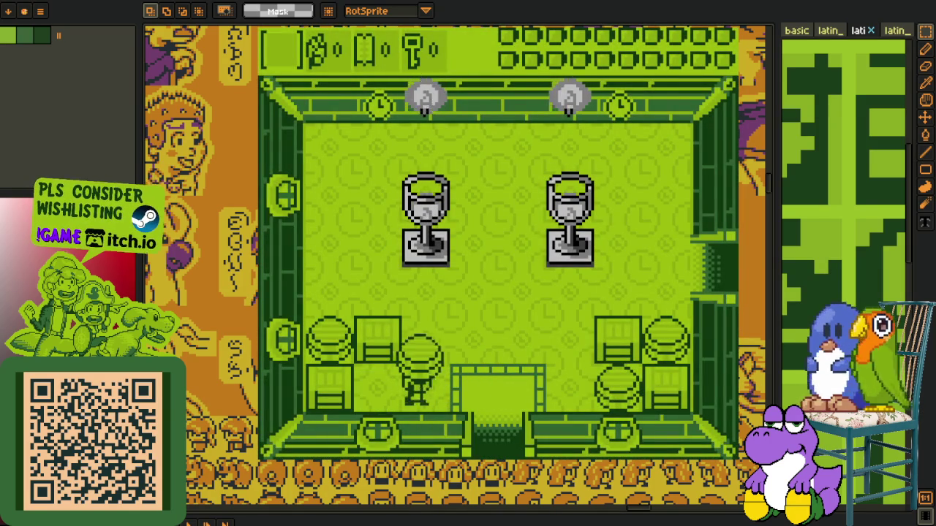
key(Right)
key(Right)
key(Up)
key(Right)
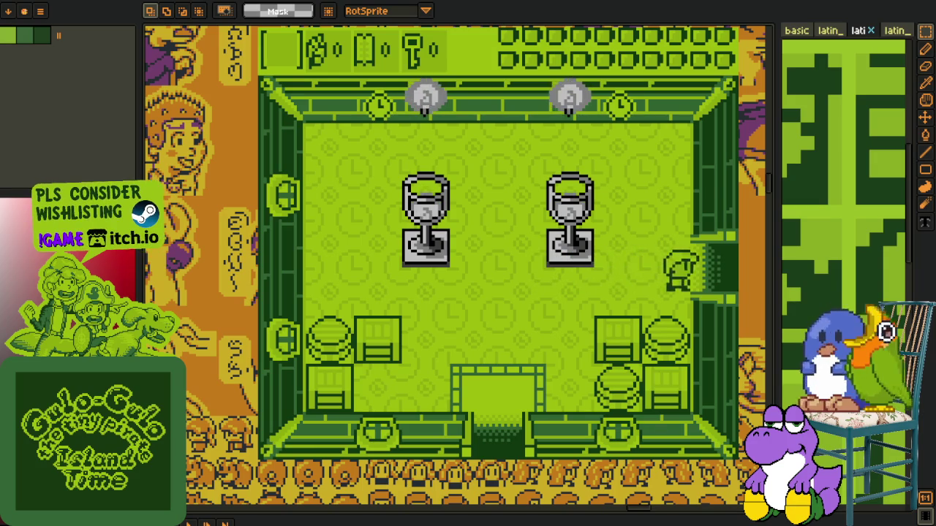
key(Right)
key(Right)
key(Up)
key(x)
Go down-left to defeat the bear, then head up through the top doorway
key(Down)
key(Left)
key(Down)
key(Left)
key(x)
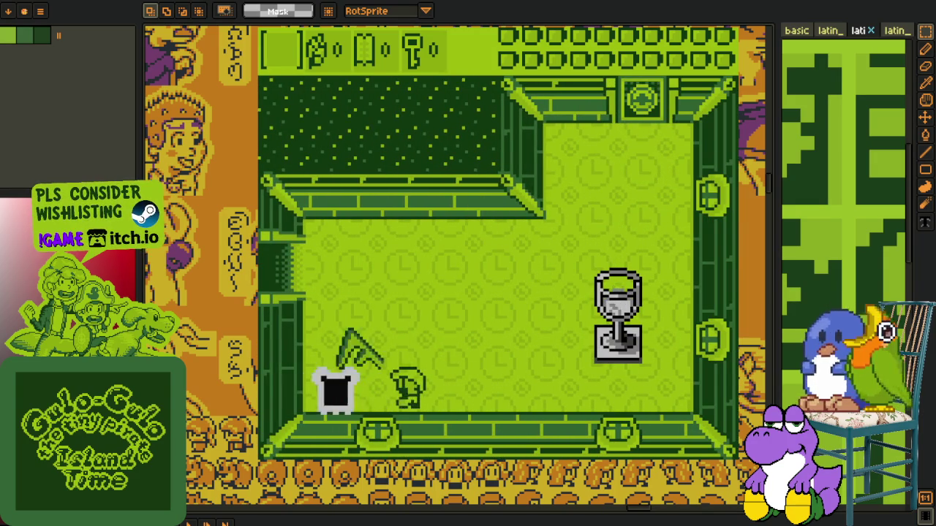
key(Right)
key(Up)
key(Up)
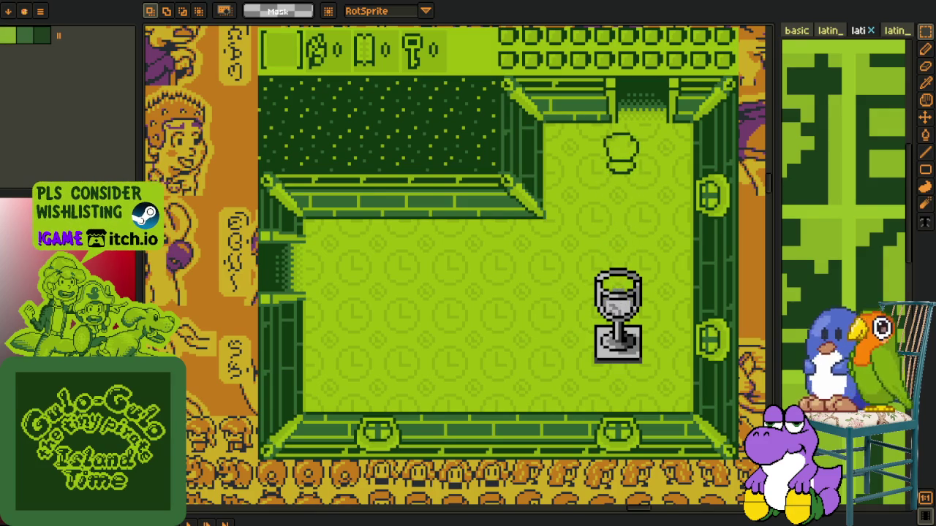
key(Up)
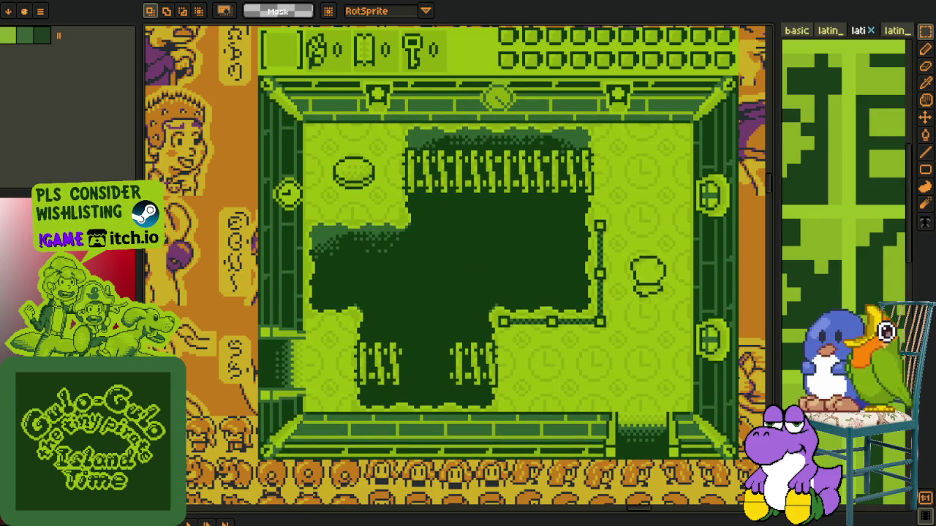
Undo and redo twice, then walk through the right door into the next room
key(ctrl+z)
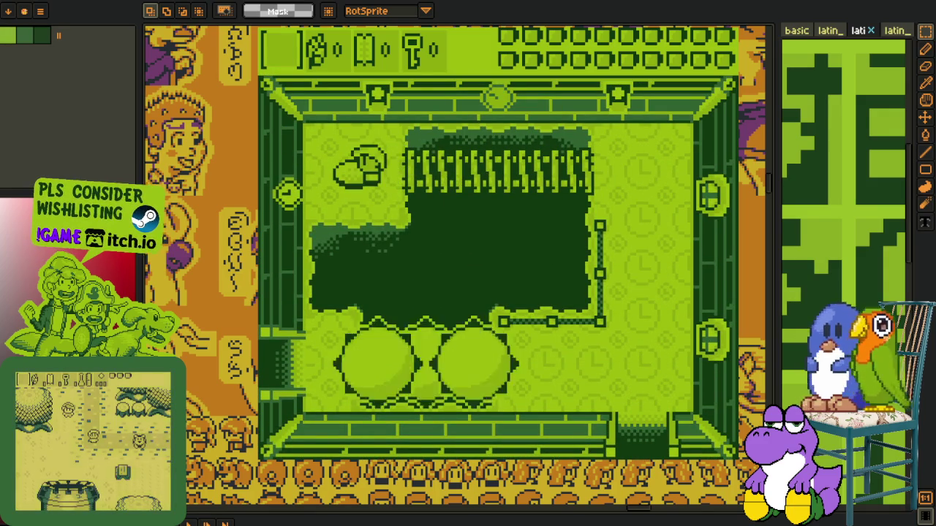
key(ctrl+z)
key(ctrl+z)
key(ctrl+z)
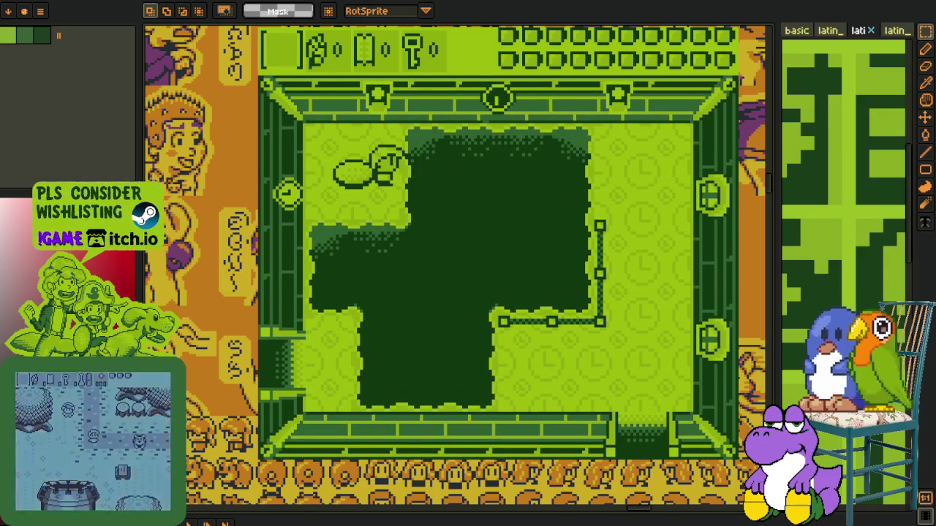
key(ctrl+y)
key(ctrl+y)
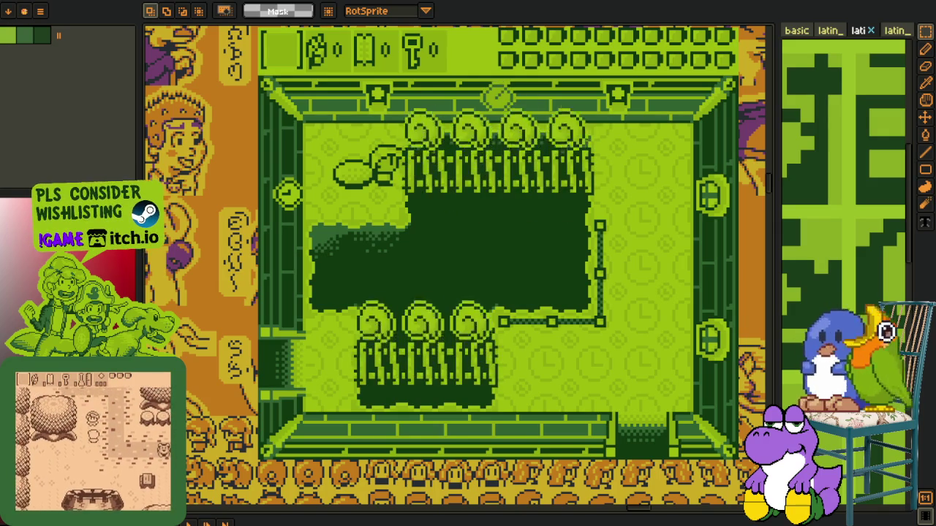
key(ctrl+y)
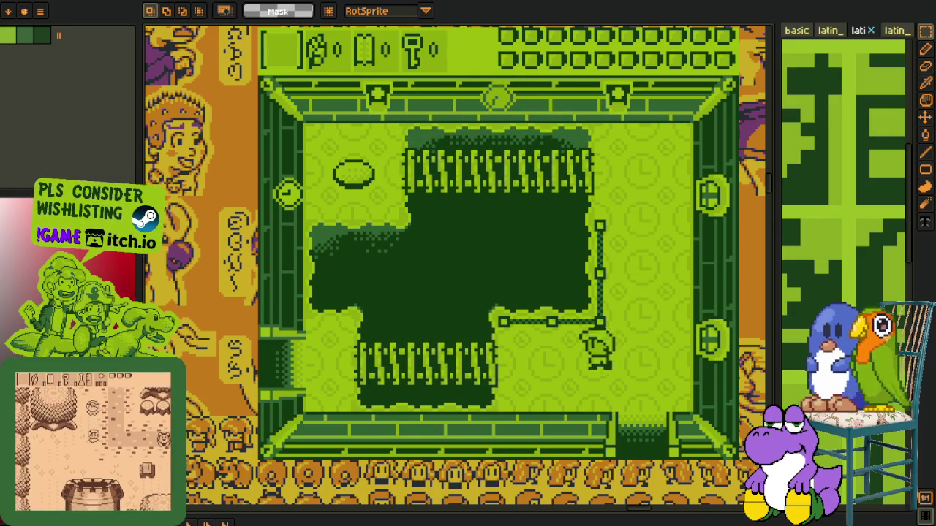
key(Right)
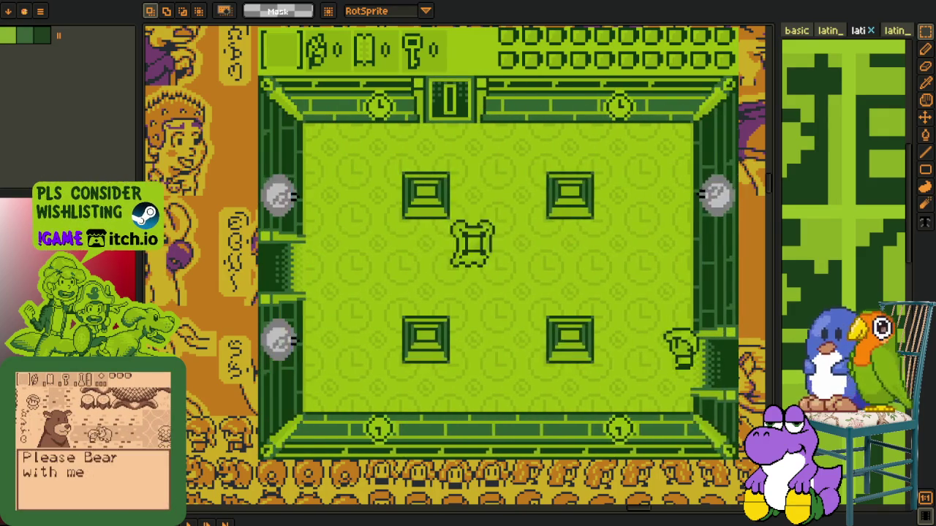
Attack the ghost in the room centre and leave through the left door
key(Up)
key(Left)
key(Left)
key(z)
key(Up)
key(Right)
key(Left)
key(Down)
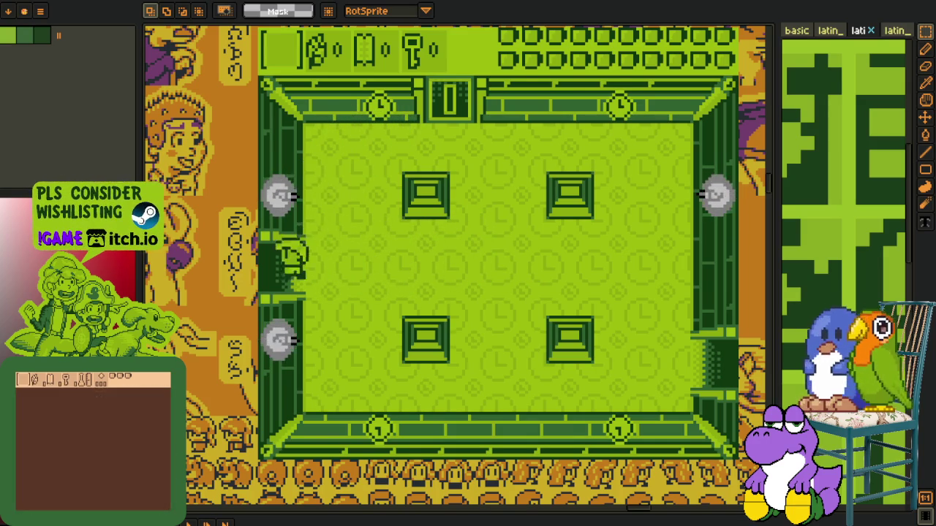
key(Left)
key(Up)
Attack the creature on the left, walk past the table and exit left
key(z)
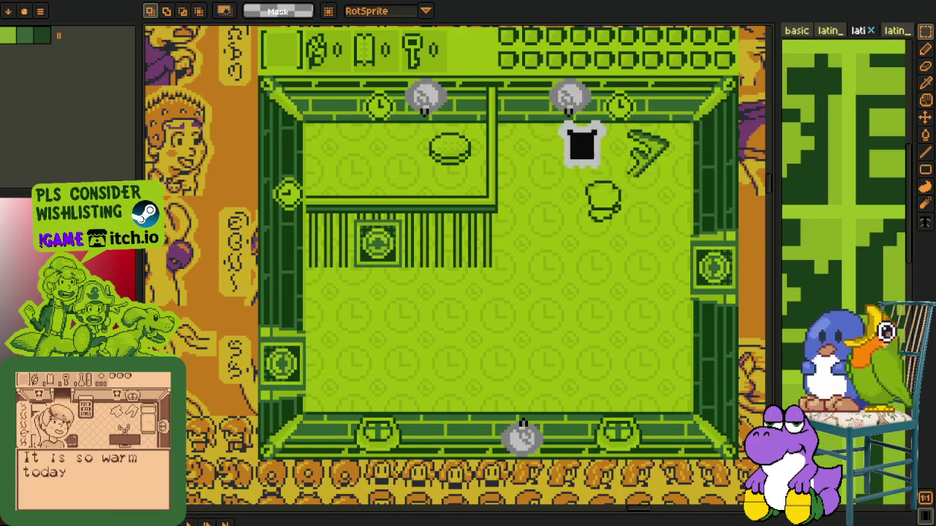
key(Down)
key(Left)
key(Left)
key(x)
key(Up)
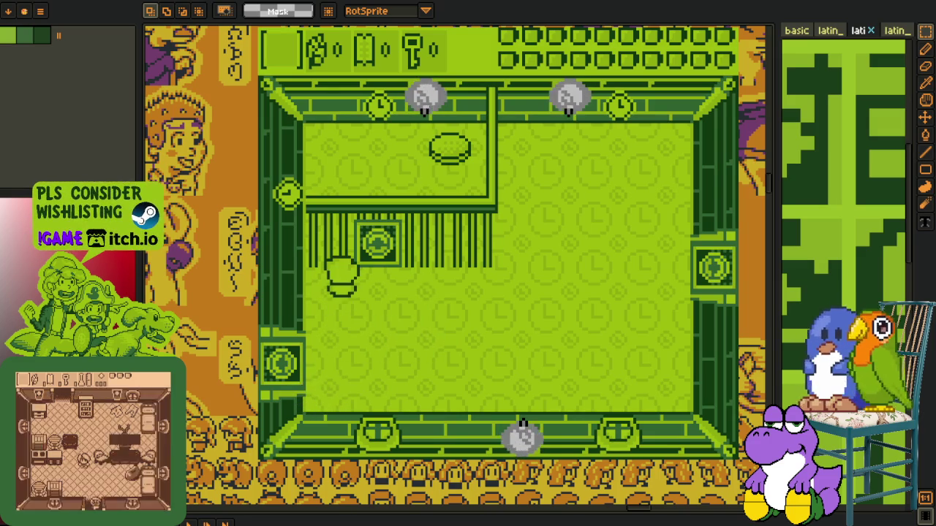
key(Up)
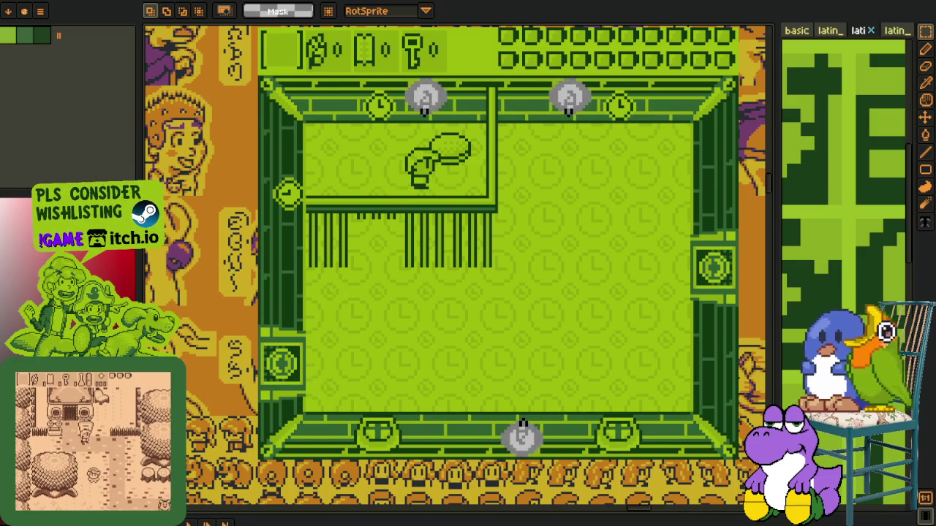
key(Left)
key(Down)
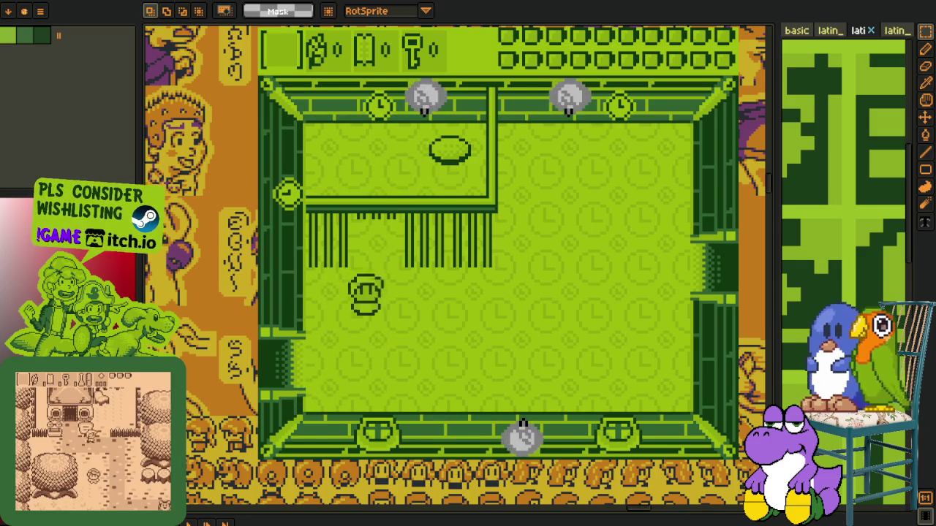
key(Left)
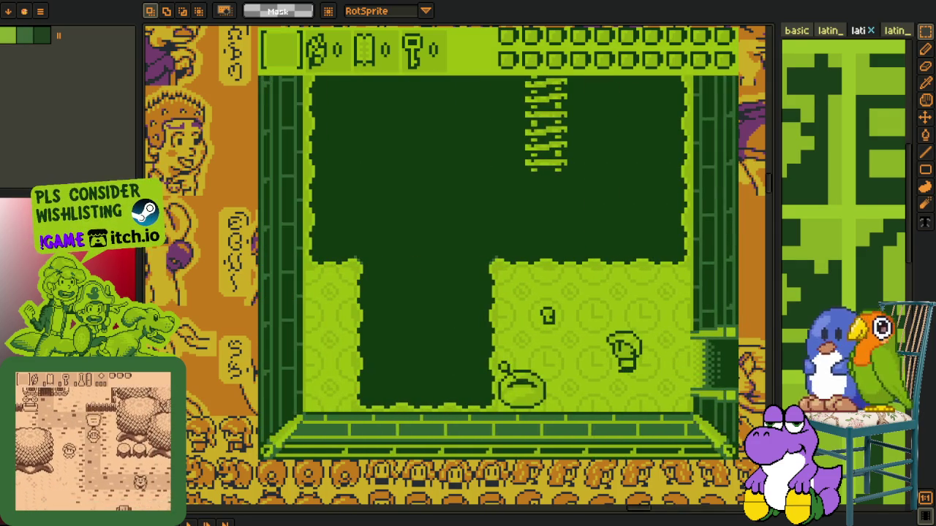
Cross the next rooms left and right, then go up into the room above
key(Left)
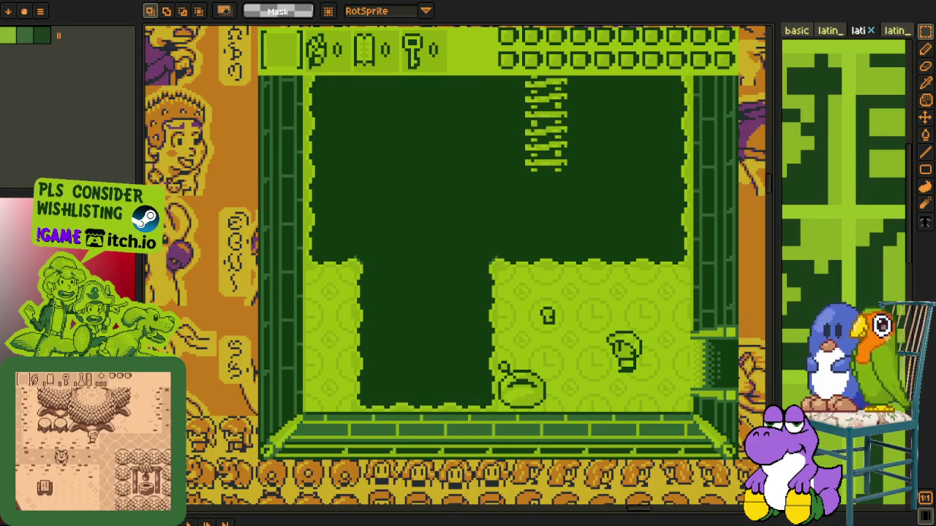
key(Up)
key(Left)
key(Left)
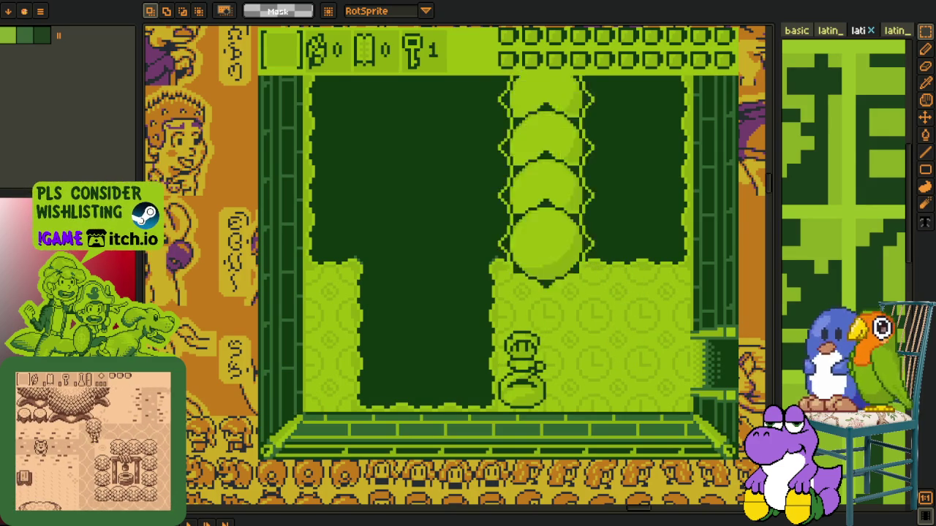
key(Right)
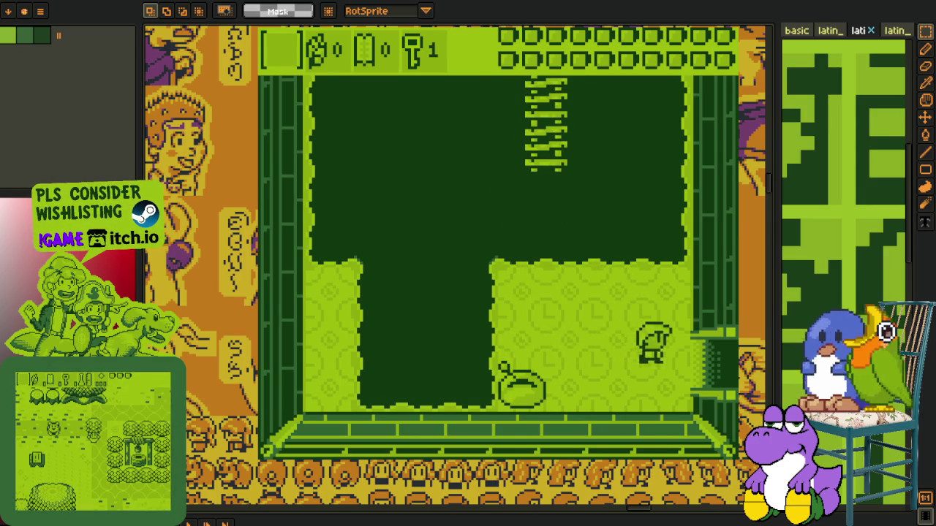
key(Right)
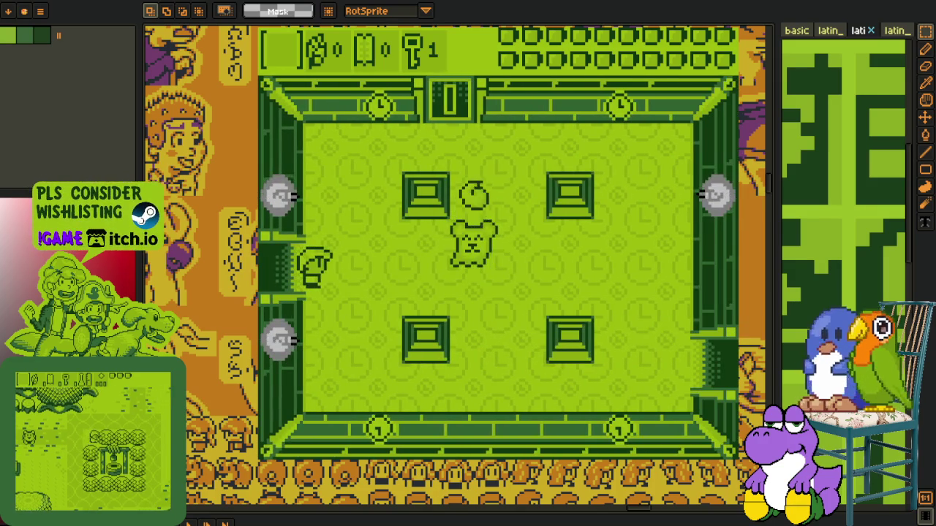
key(Up)
key(Right)
key(Up)
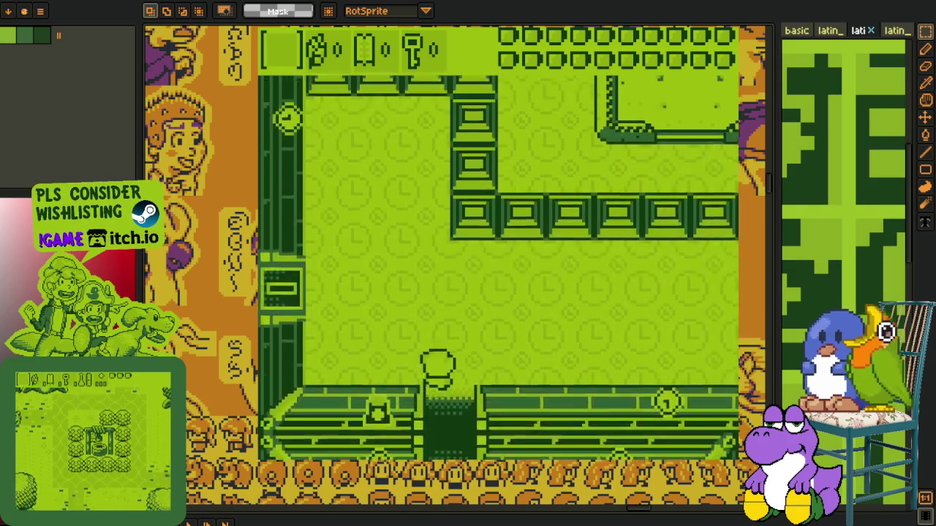
Pass the trophy pedestal and pit room, through the trophy room to its right doorway
key(Left)
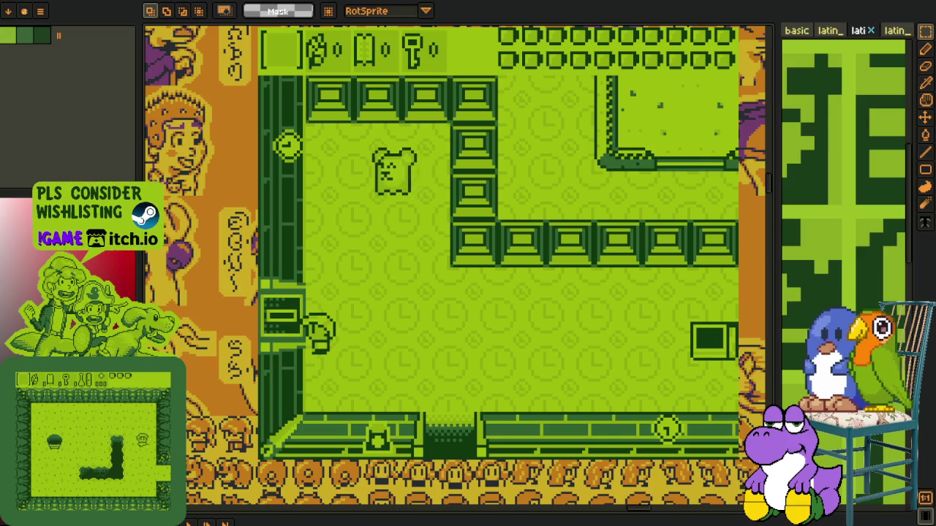
key(Right)
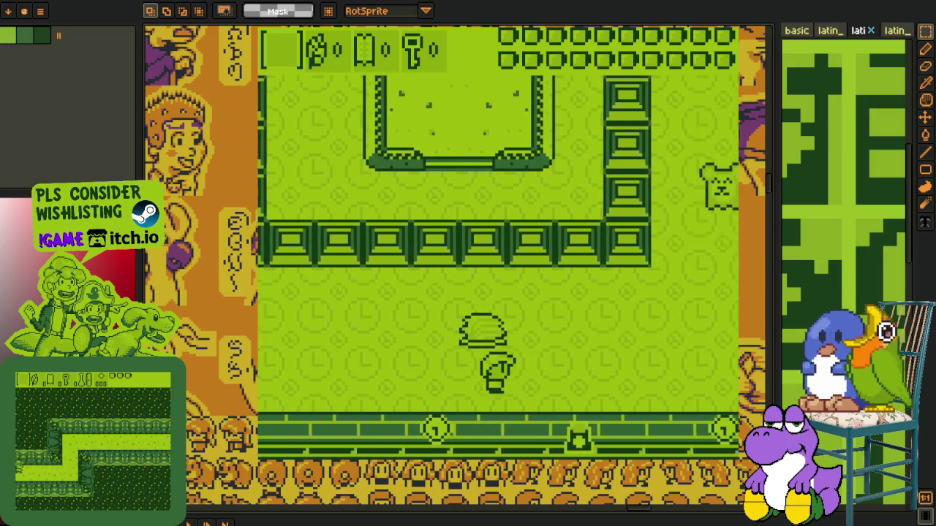
key(Up)
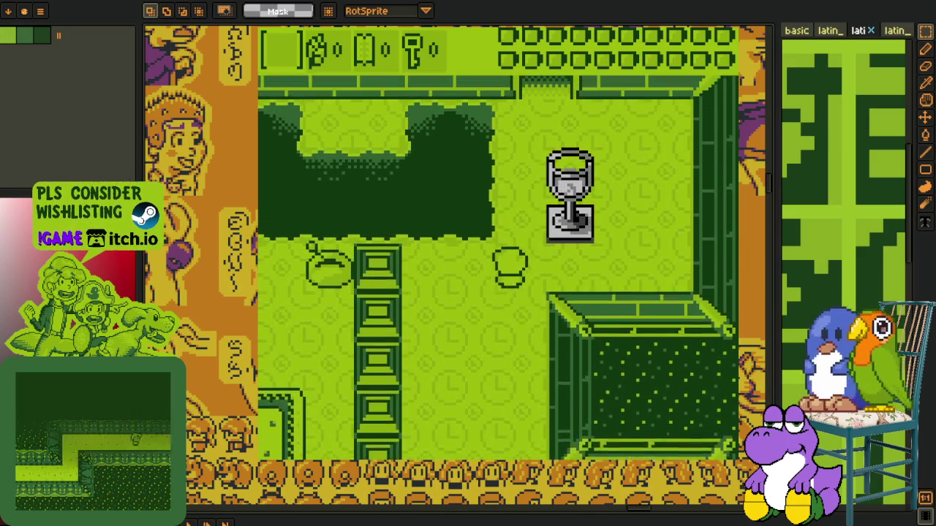
key(Right)
key(Up)
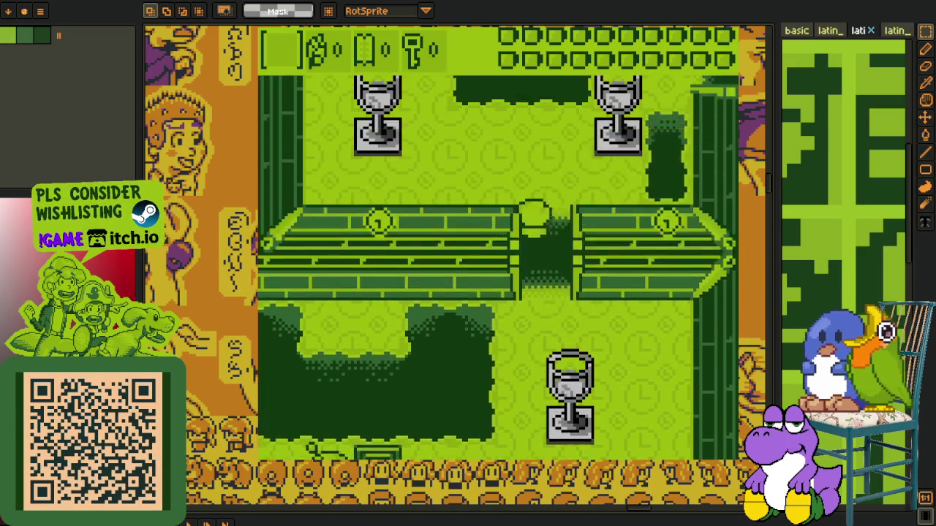
key(Left)
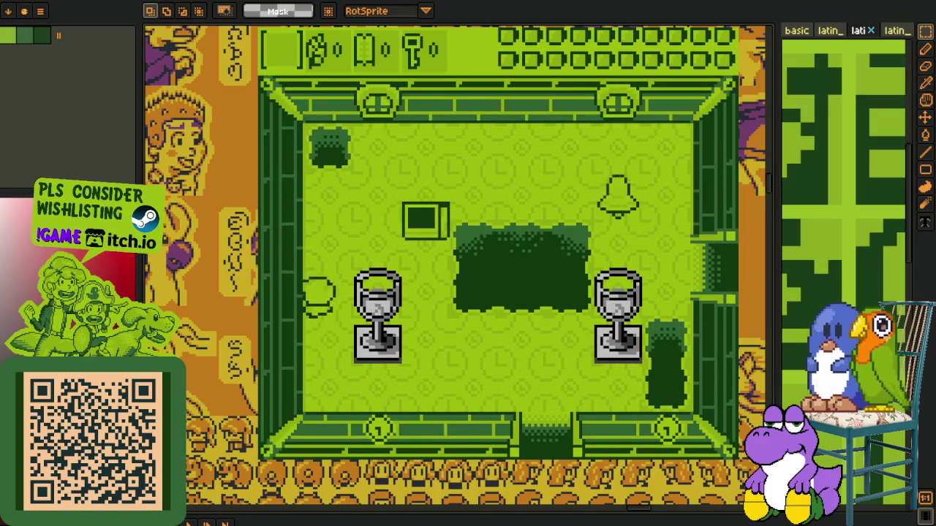
key(Right)
key(Down)
key(Right)
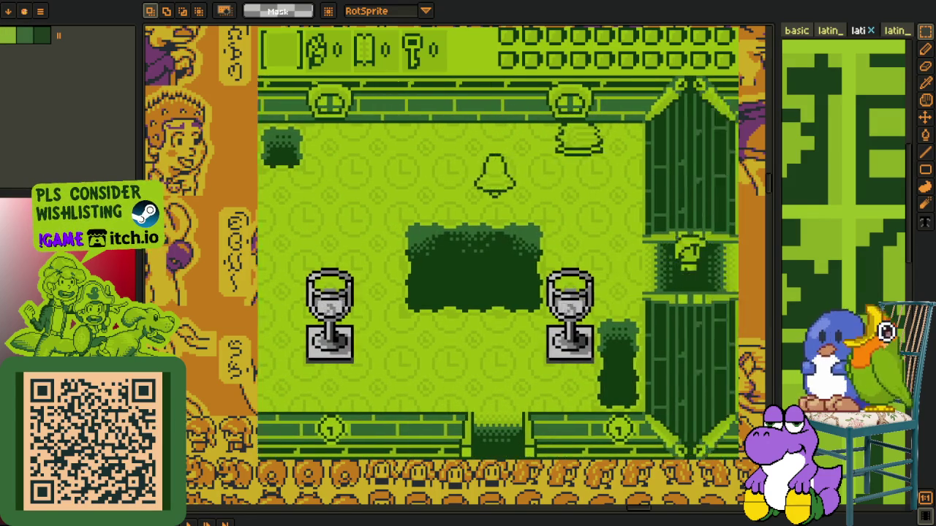
Move down through the new room and defeat the bell enemy near the bottom wall
key(Down)
key(Down)
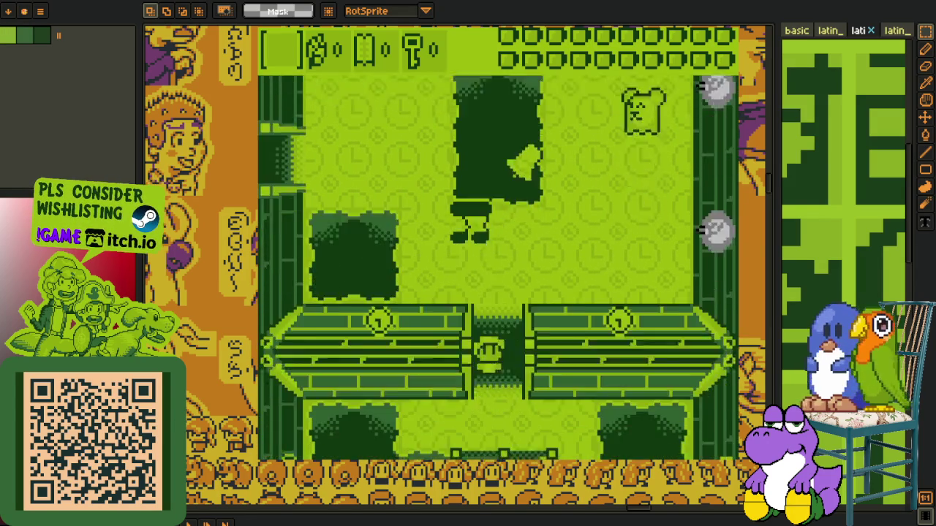
key(Left)
key(Down)
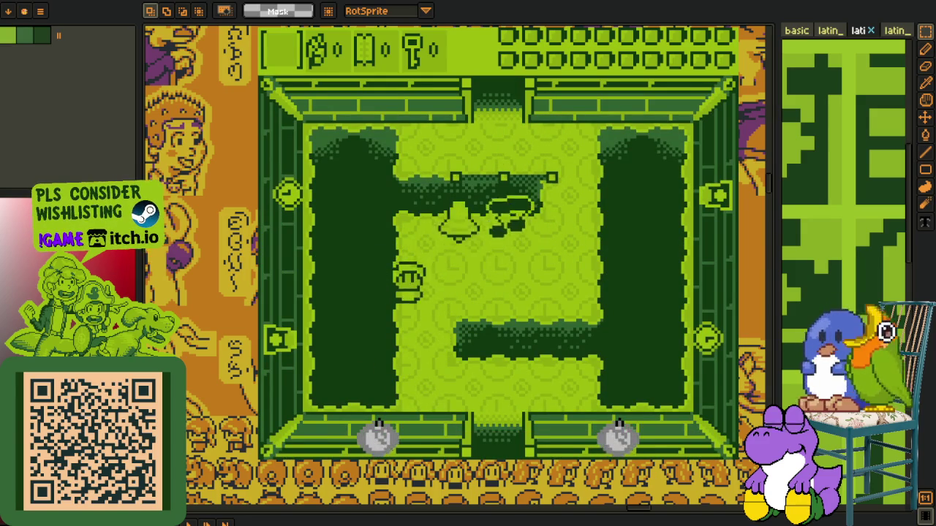
key(Right)
key(Down)
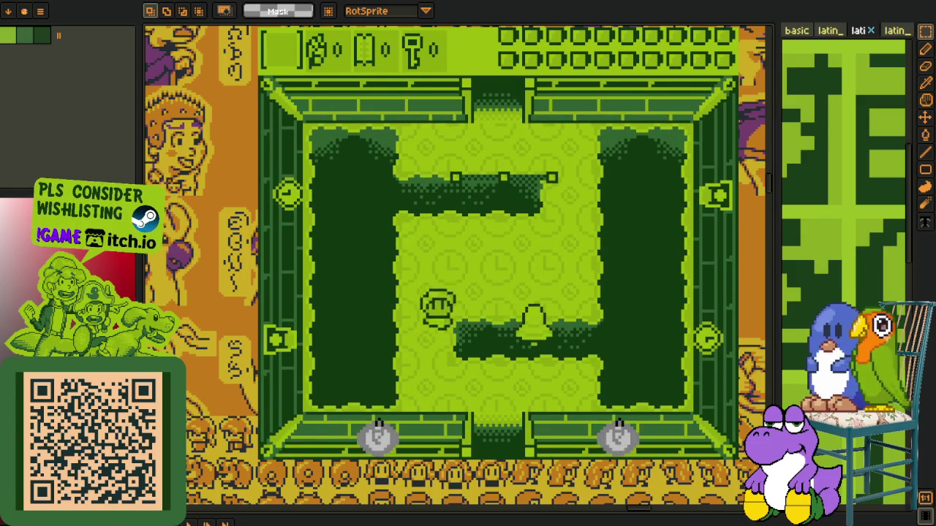
key(Down)
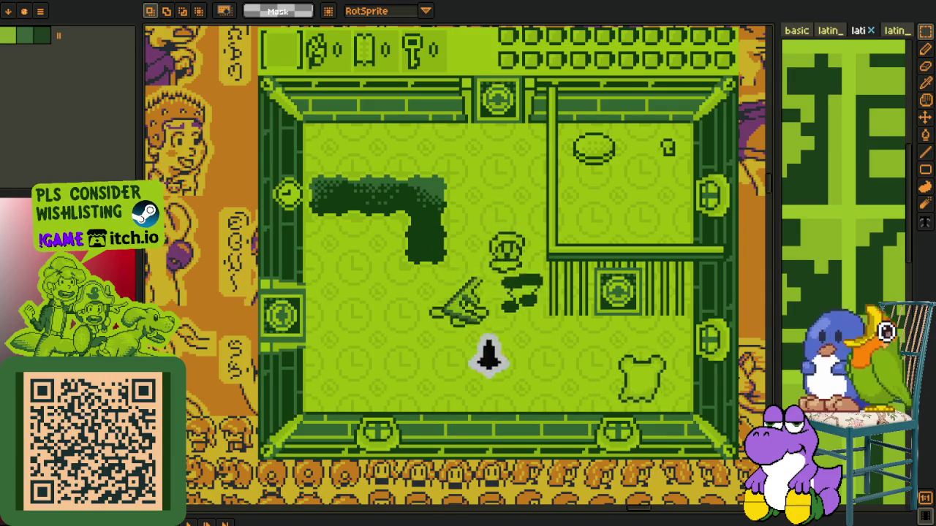
key(Down)
key(Left)
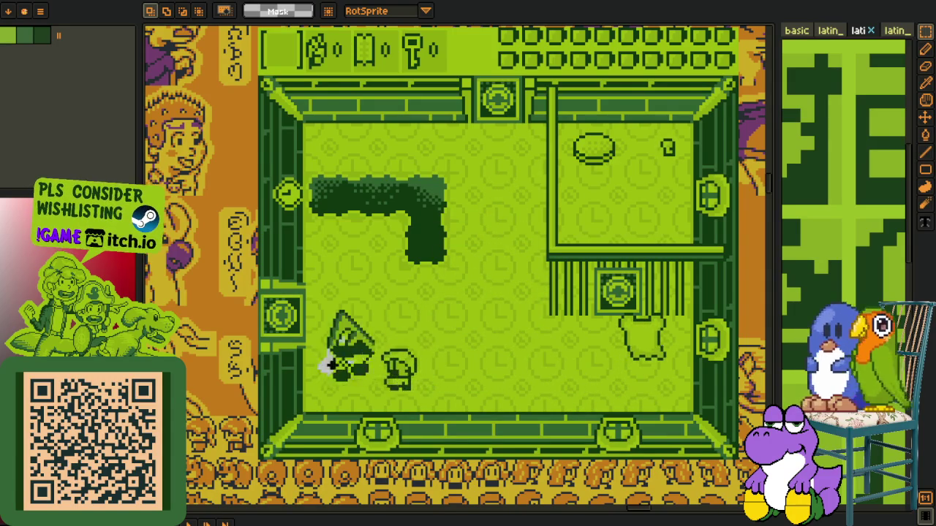
key(Right)
key(z)
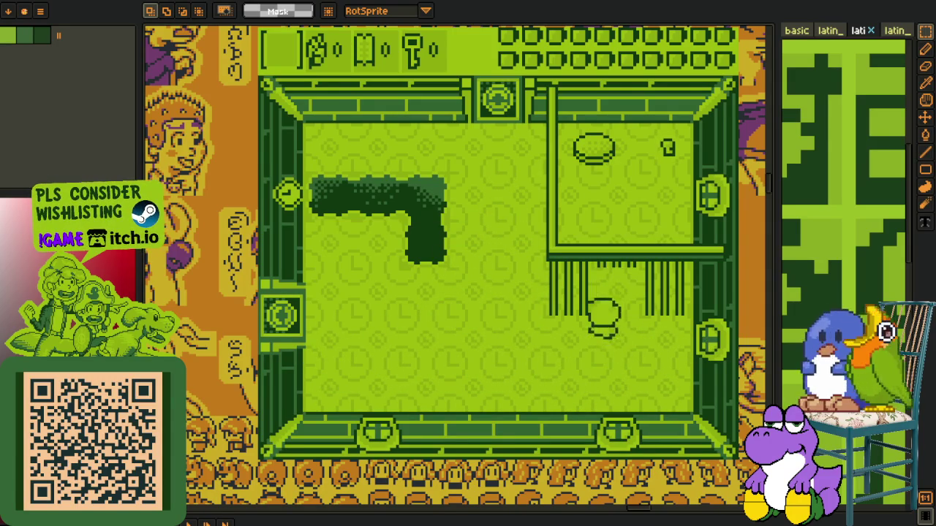
Walk through the pedestal room and use the key to open the locked left door
key(Up)
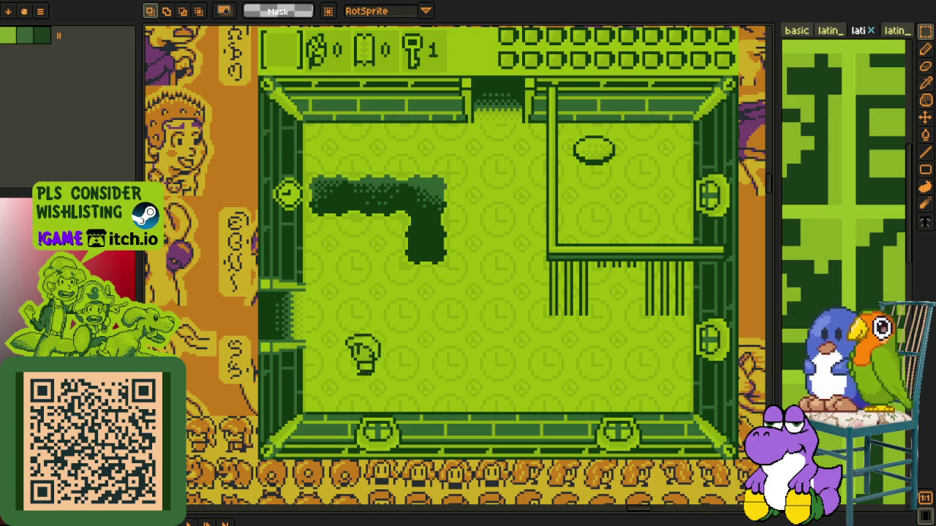
key(Left)
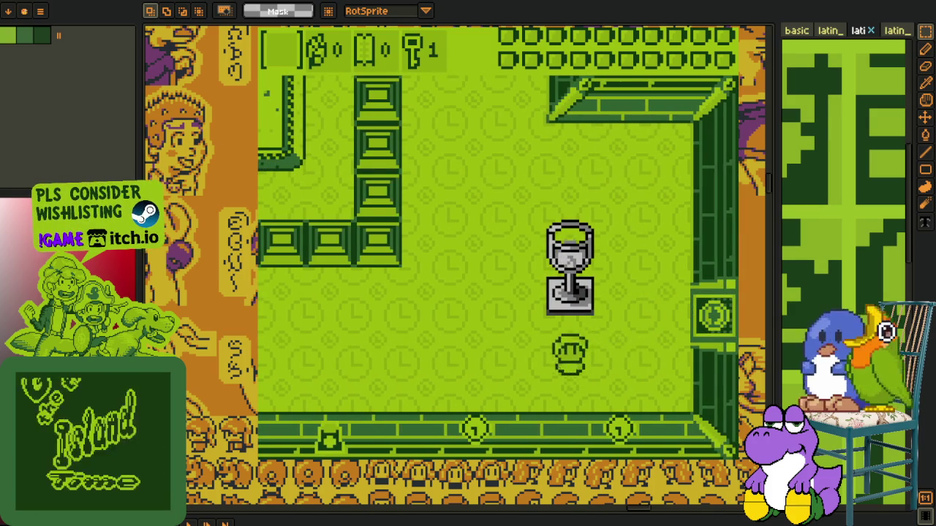
key(Down)
key(Left)
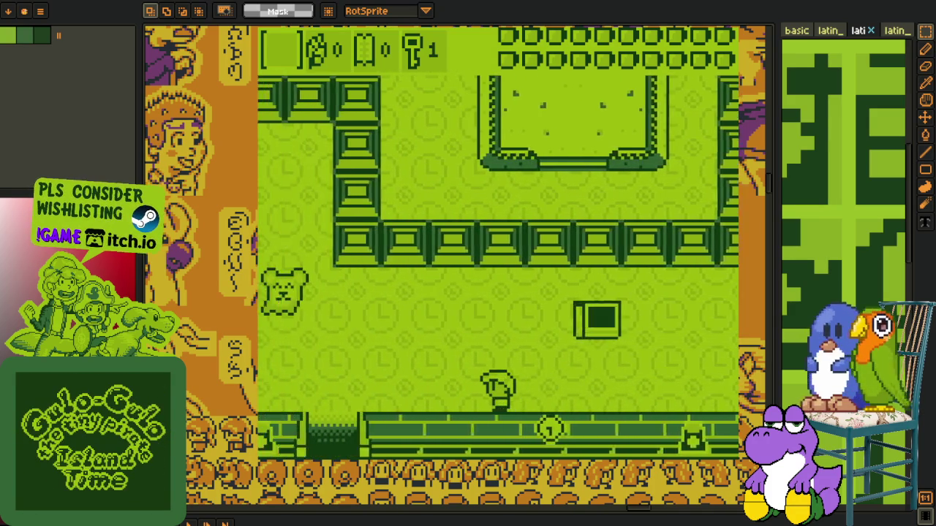
key(Left)
key(Up)
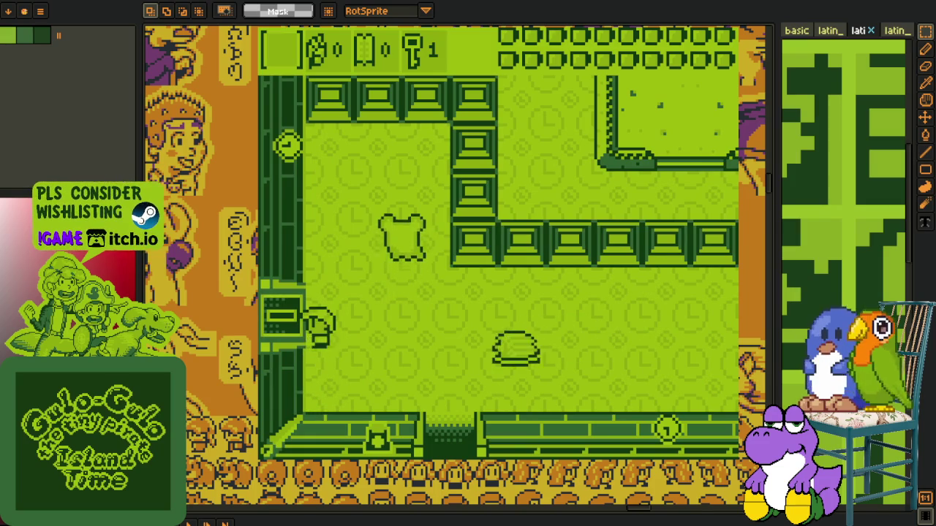
key(Left)
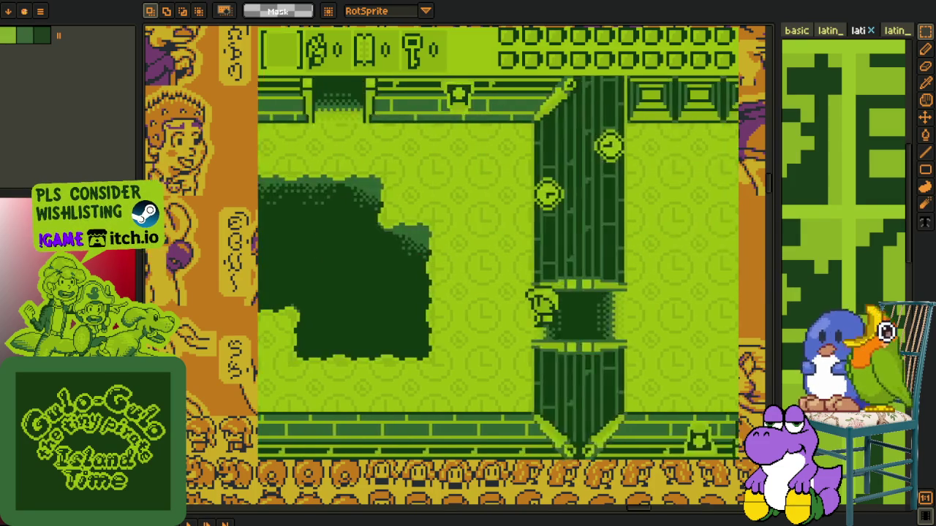
Continue past the pit and block room, through the top door into the clock-tiled chamber
key(Down)
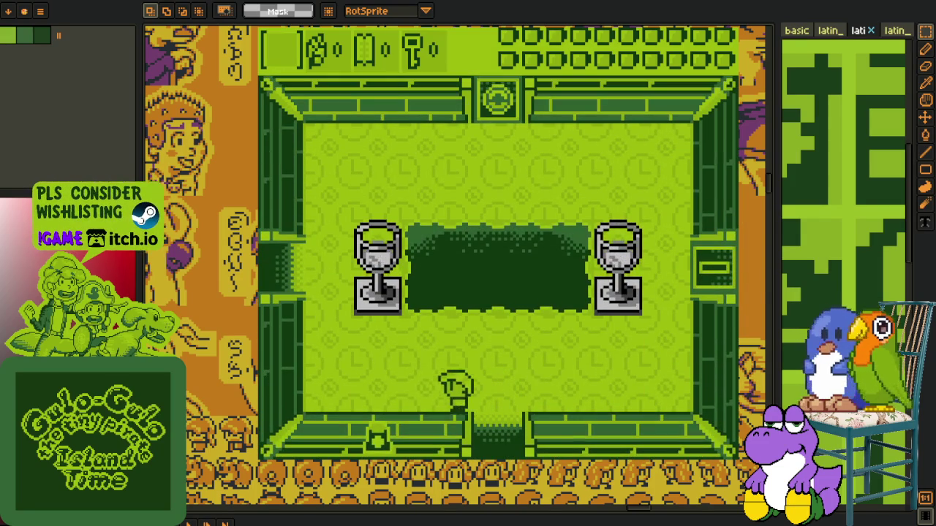
key(Left)
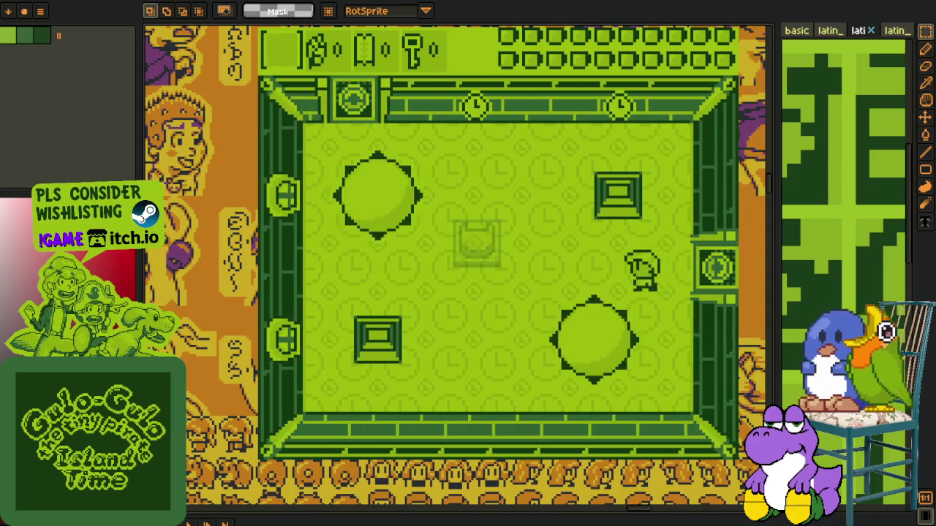
key(Down)
key(Left)
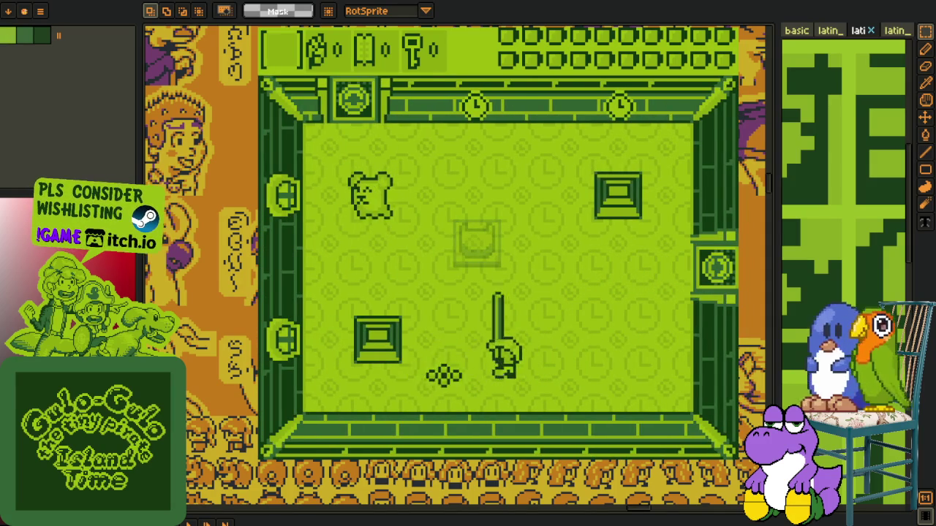
key(Up)
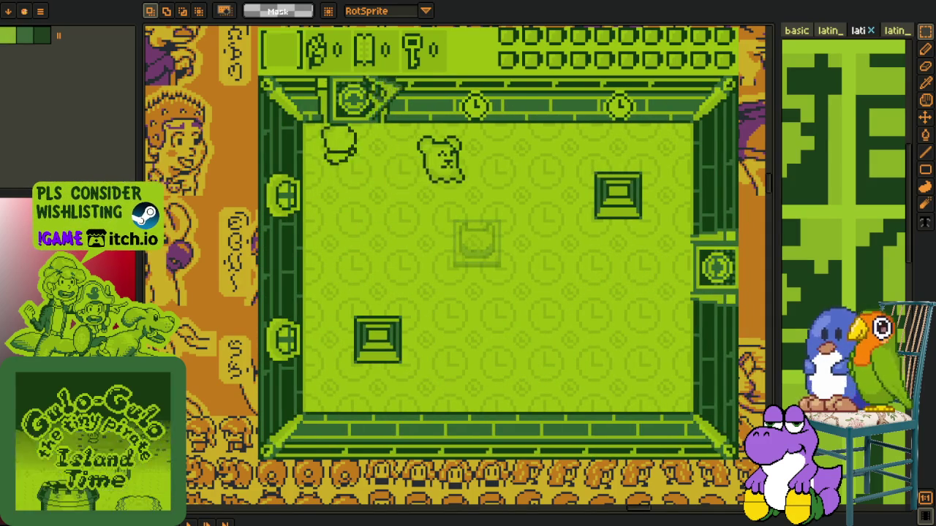
key(Up)
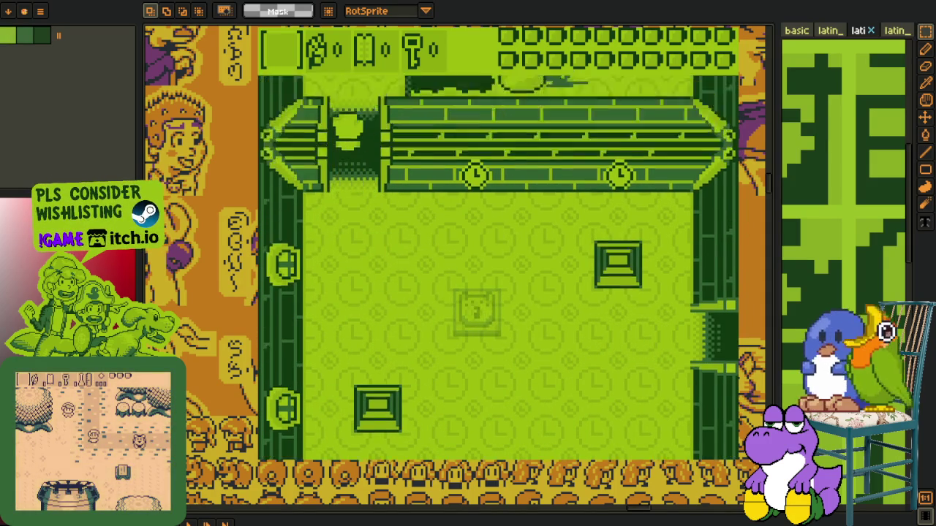
key(Down)
key(Right)
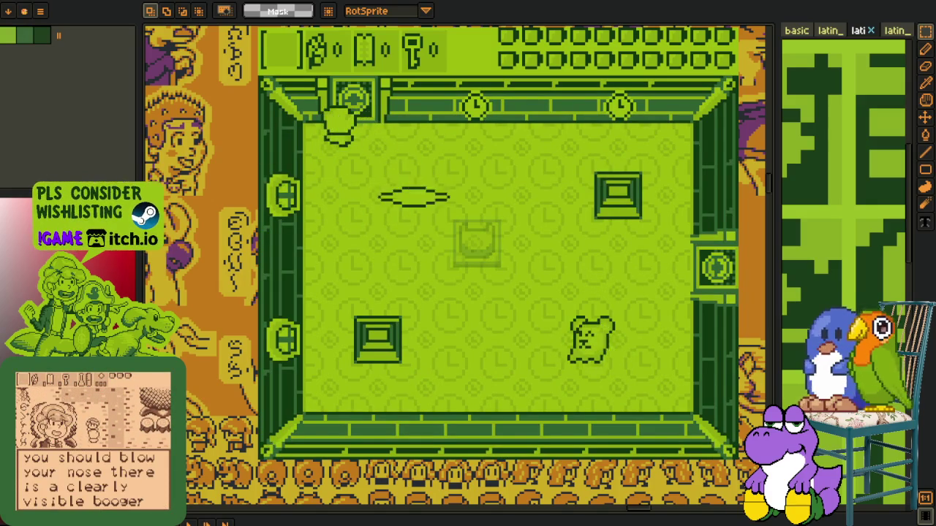
key(Down)
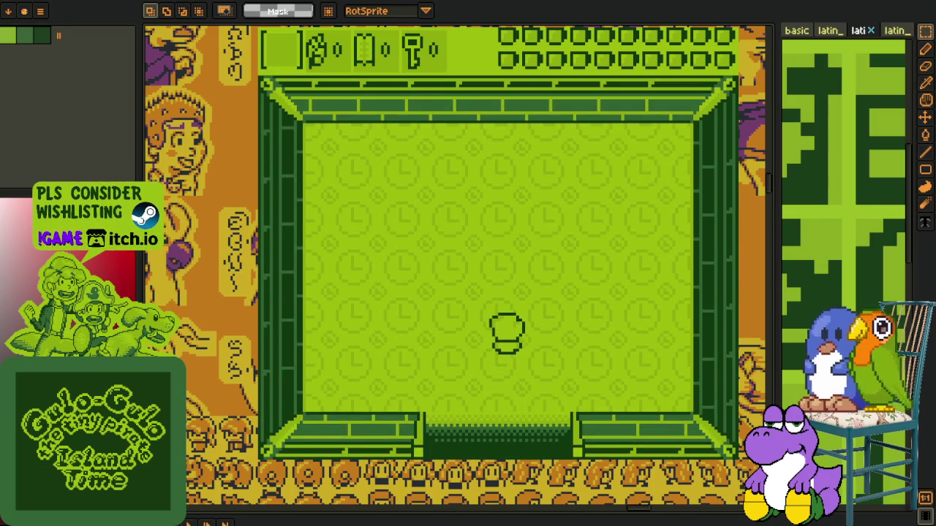
Dismiss the running game preview with Escape to reveal the Aseprite sprite sheet
key(Escape)
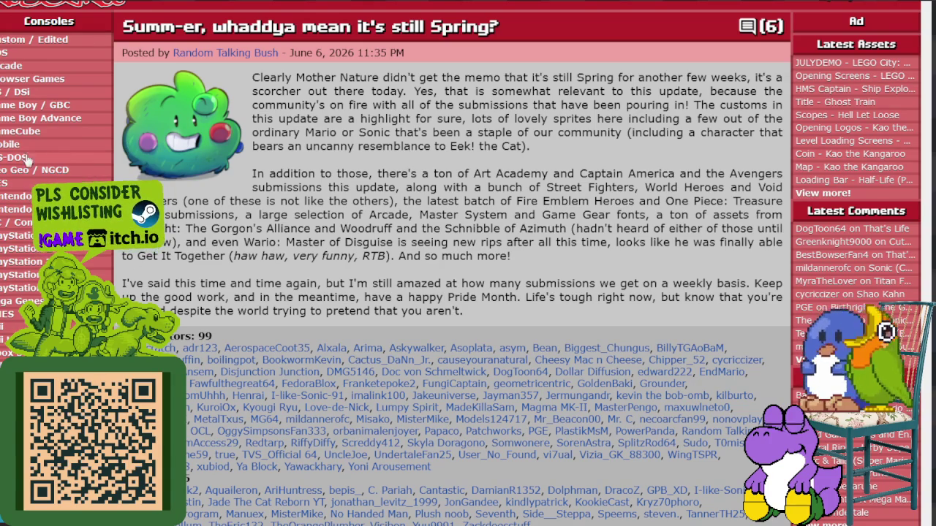
Go to the NES section and open the Super Mario Bros. game page
click(6, 187)
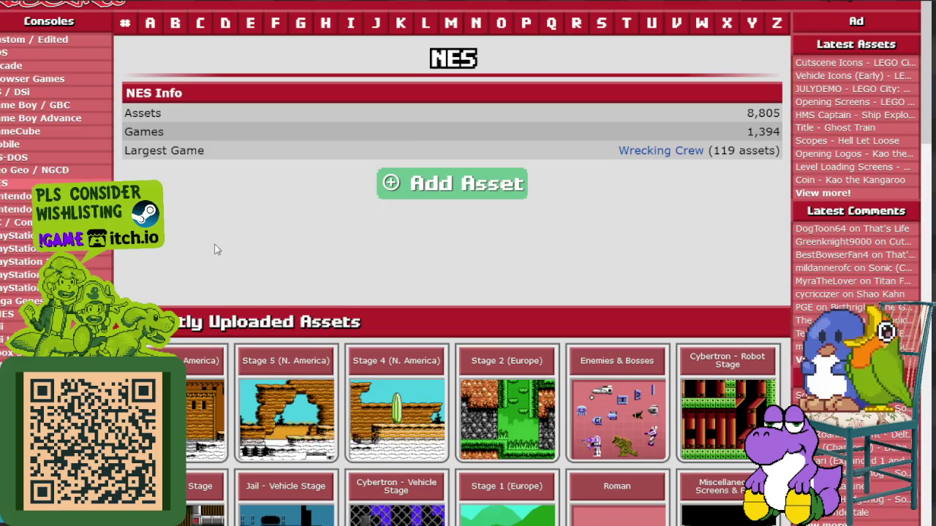
scroll(200, 251, down, 4)
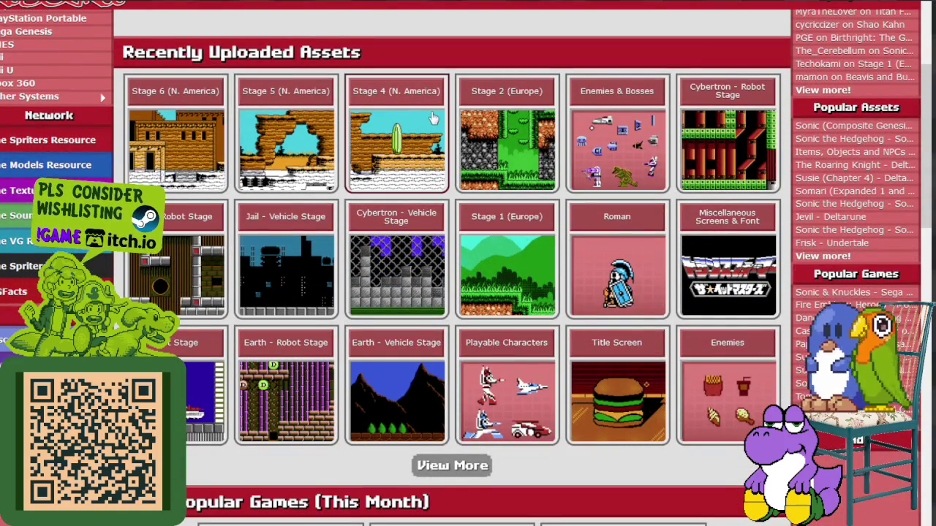
scroll(445, 146, down, 3)
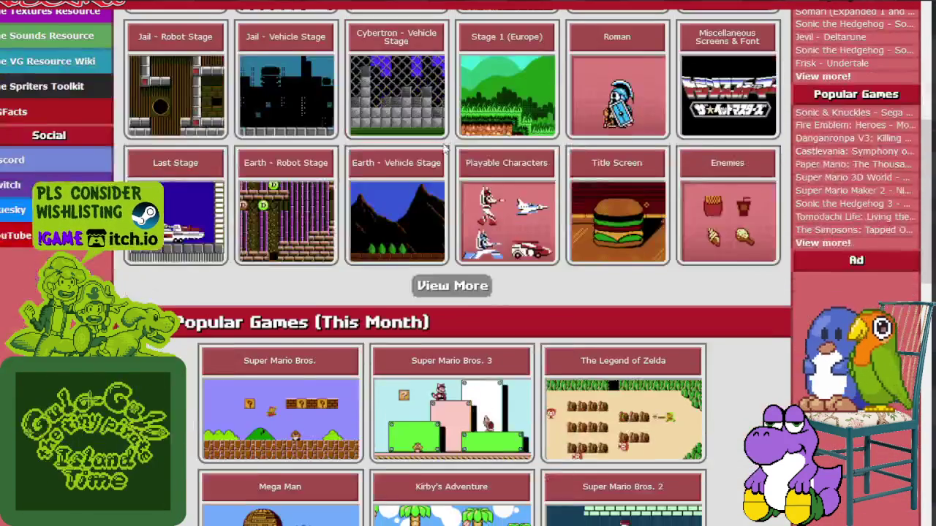
scroll(242, 271, down, 3)
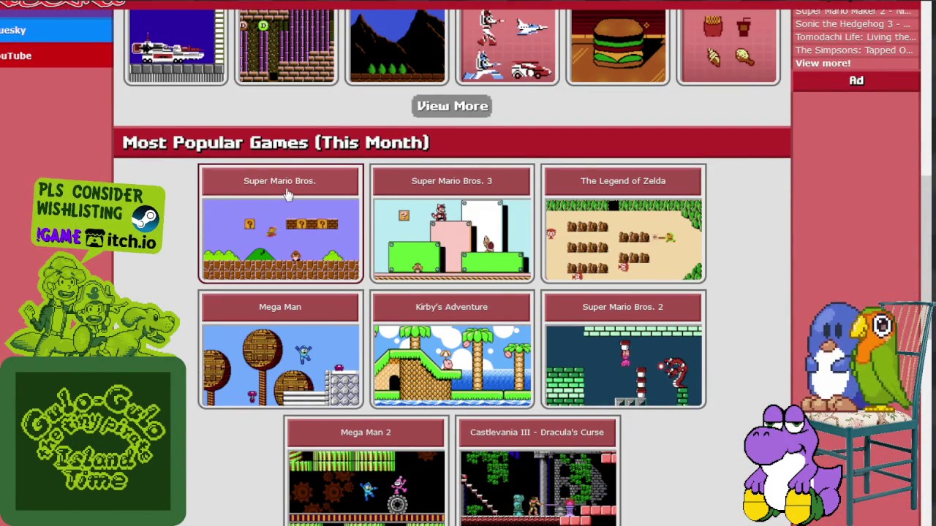
click(287, 194)
Scroll down to Stages and open the World -1 (FDS) stage sheet
scroll(330, 198, down, 5)
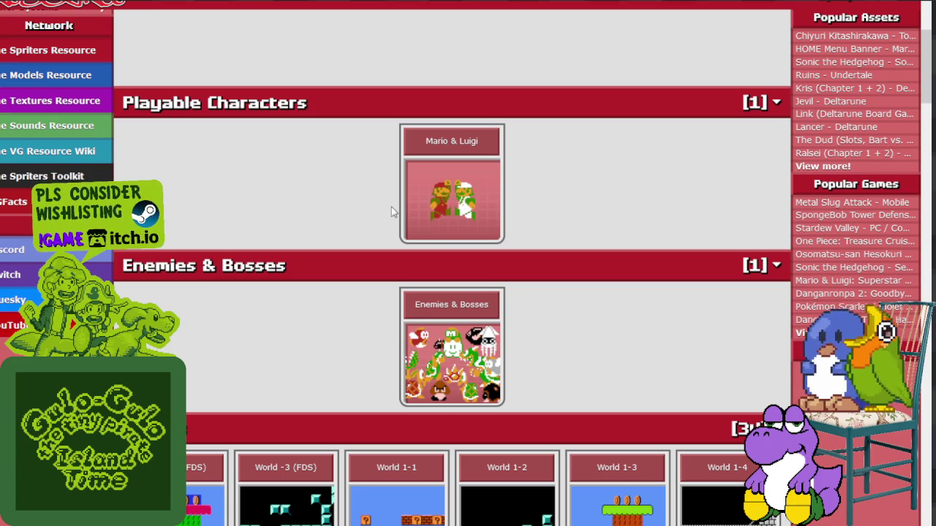
scroll(391, 207, down, 3)
scroll(391, 207, down, 2)
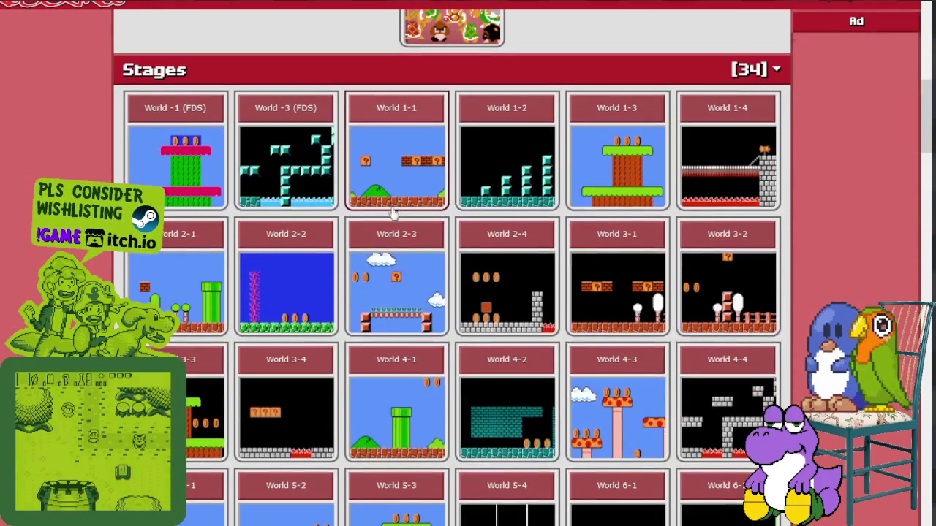
scroll(283, 207, up, 1)
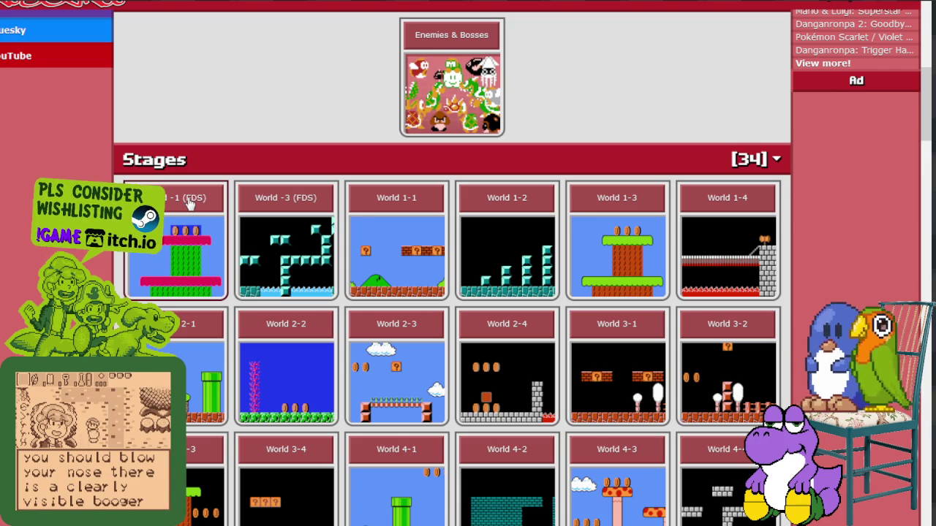
click(189, 205)
scroll(188, 205, down, 3)
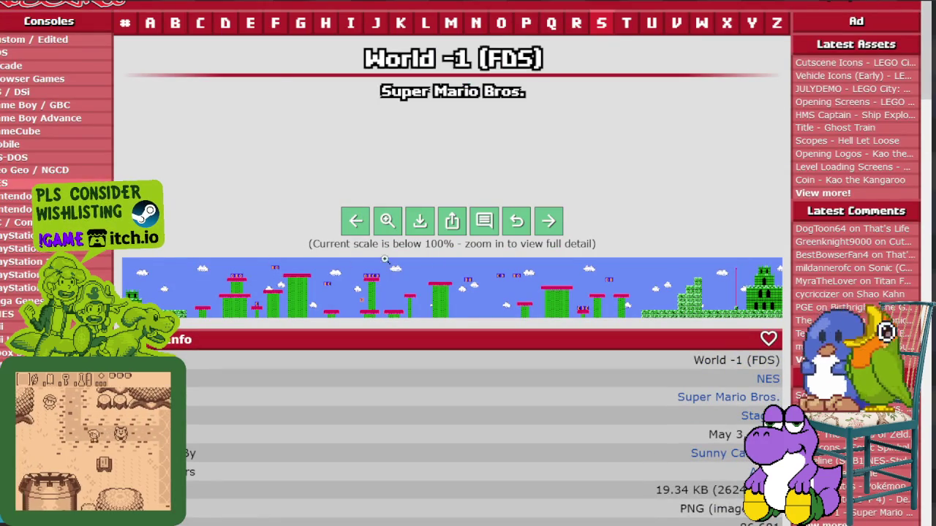
View the World -1 level image at full size, then go back to the stage page
click(403, 282)
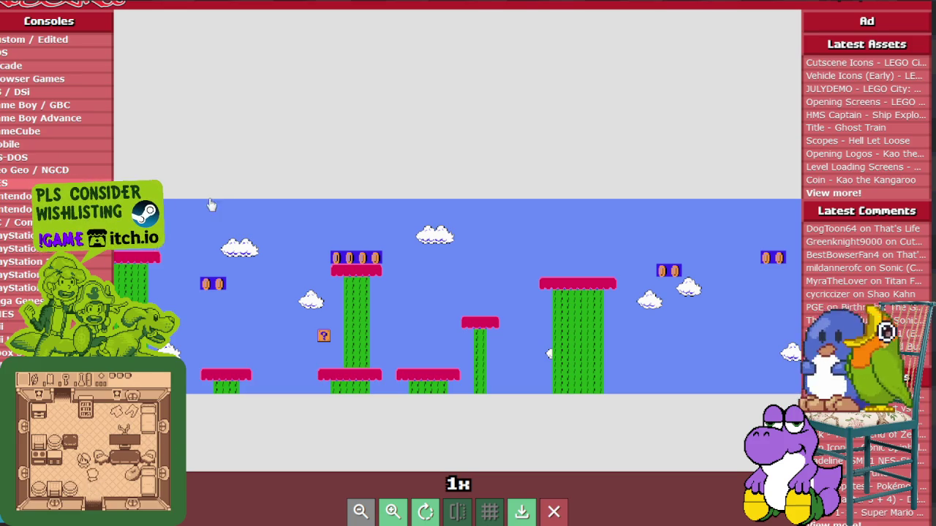
key(alt+Left)
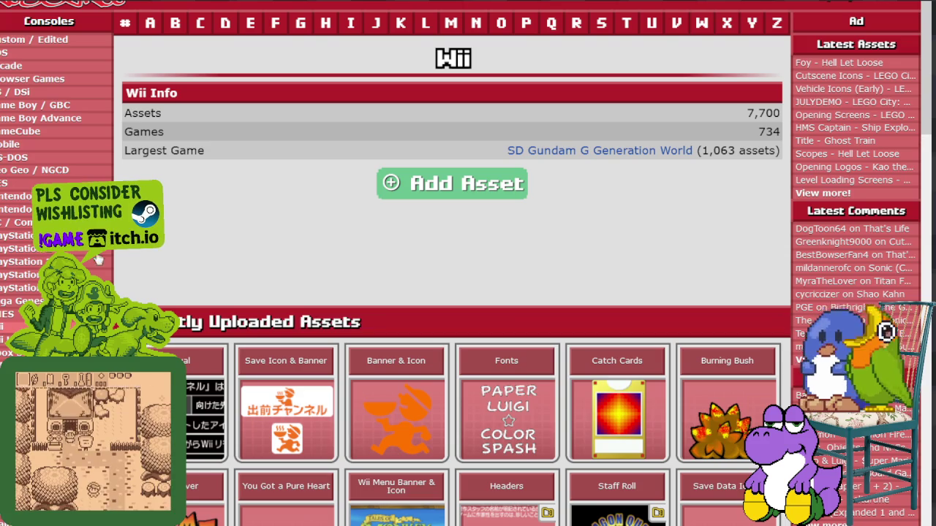
scroll(467, 292, down, 5)
scroll(468, 293, up, 1)
Scroll the console sidebar and open the Neo Geo Pocket / NGPC page
scroll(467, 292, down, 1)
scroll(468, 293, down, 3)
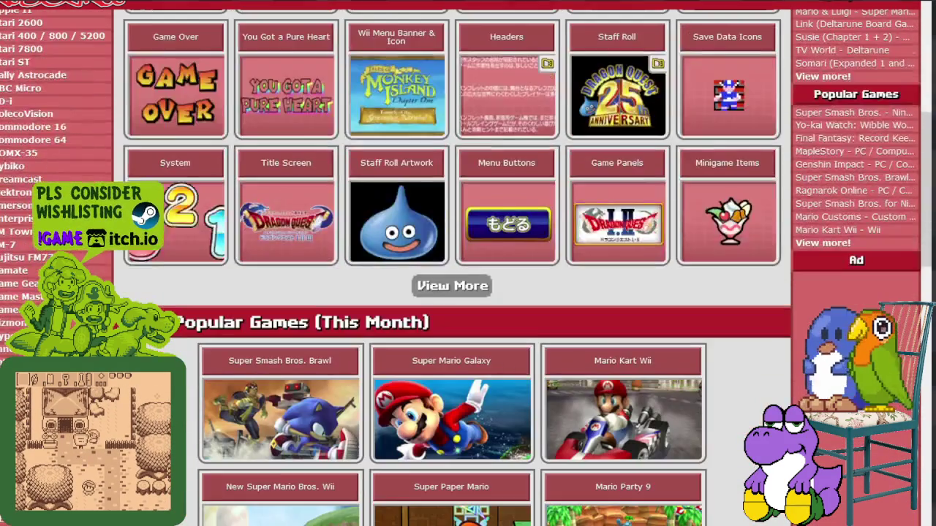
scroll(29, 220, down, 3)
scroll(29, 219, down, 2)
scroll(29, 219, down, 3)
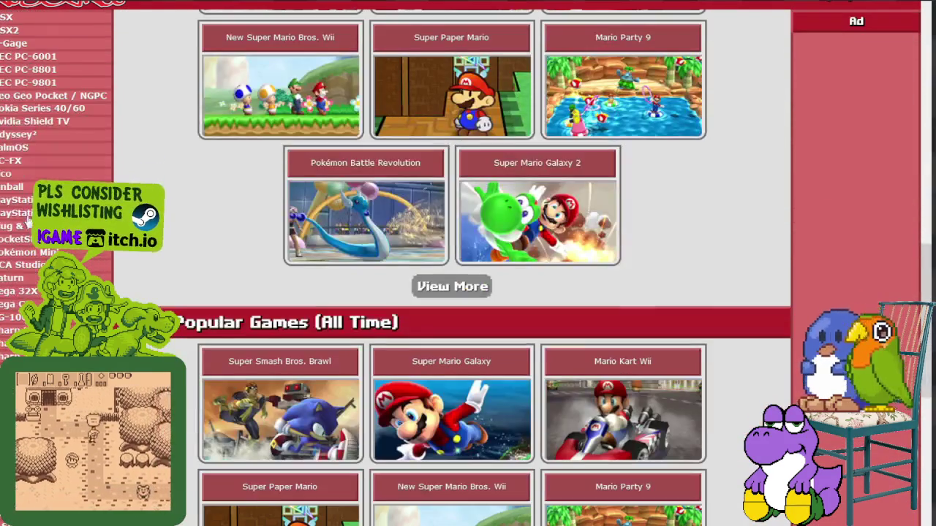
click(34, 98)
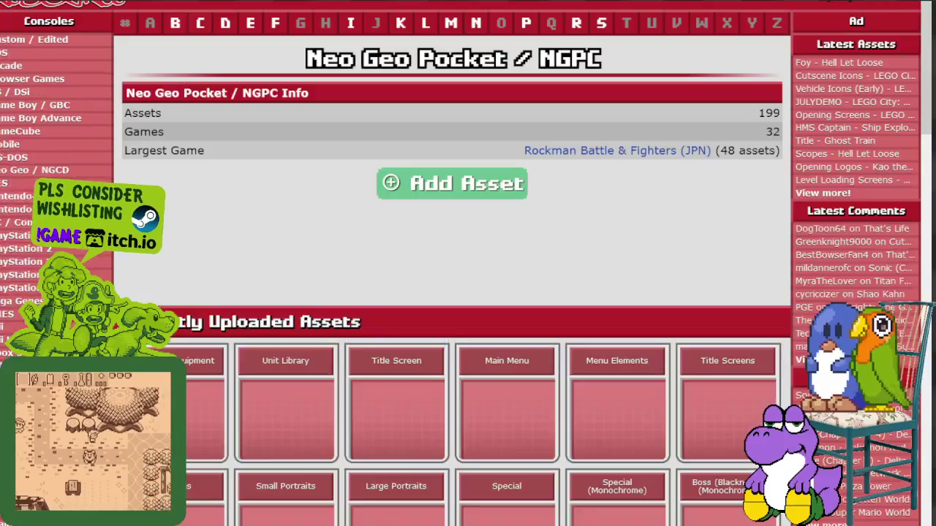
Scroll up and down through the console asset listings to browse the available games
scroll(468, 292, down, 5)
scroll(468, 292, down, 3)
scroll(468, 292, down, 1)
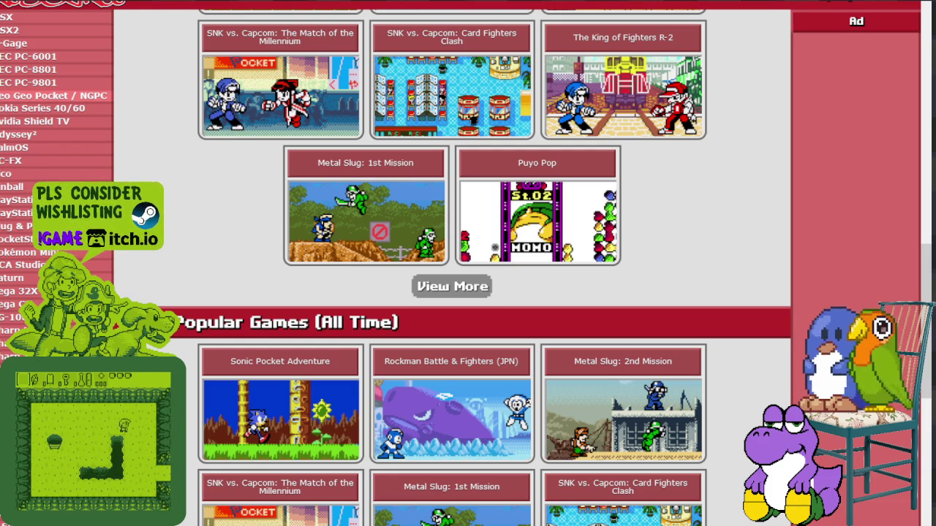
scroll(219, 236, down, 2)
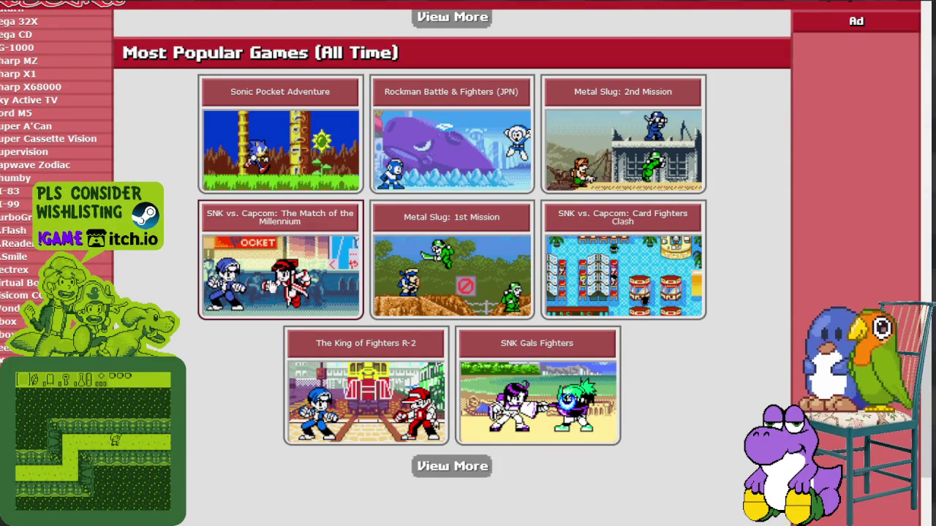
scroll(351, 344, up, 1)
scroll(351, 344, down, 1)
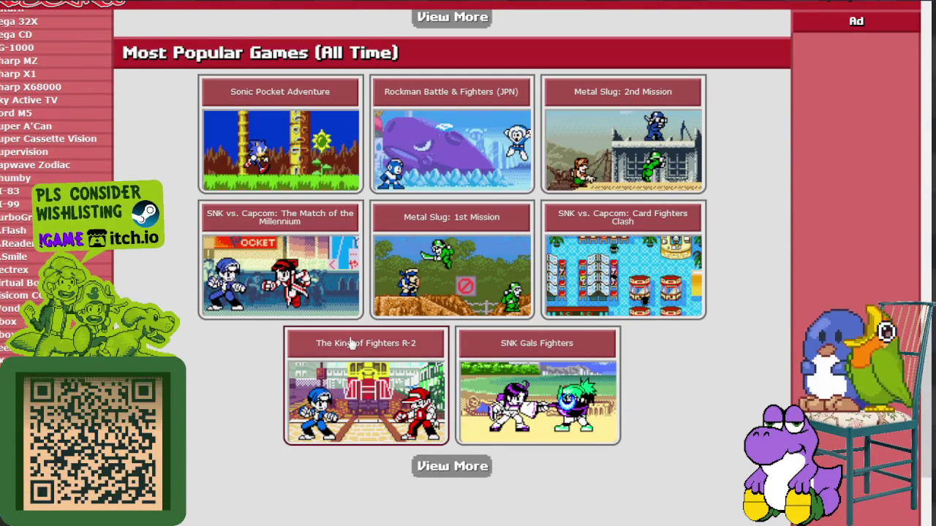
scroll(350, 344, up, 4)
scroll(336, 329, up, 6)
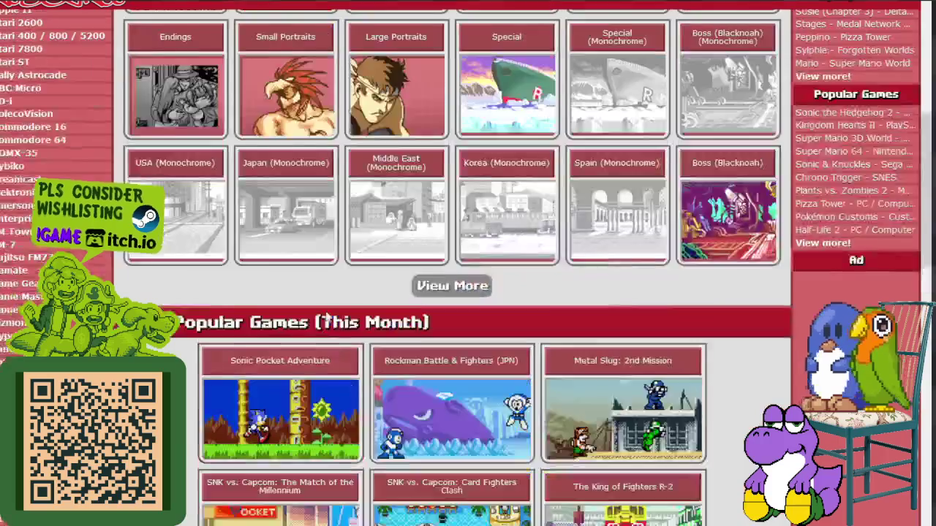
scroll(322, 316, up, 3)
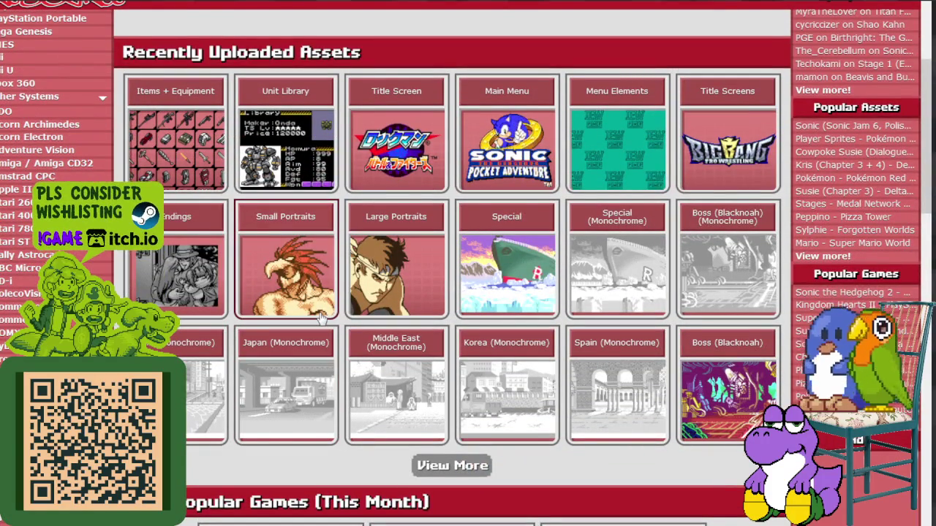
scroll(210, 154, up, 4)
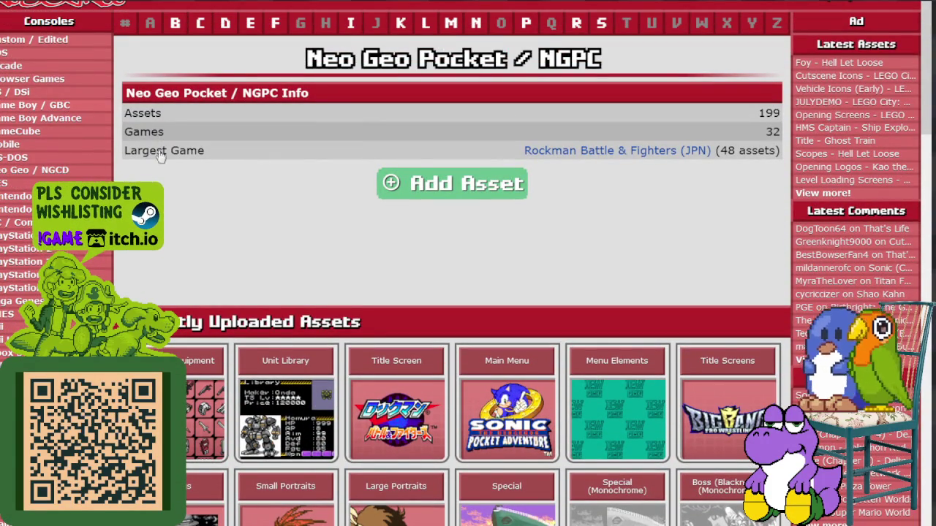
scroll(324, 245, down, 1)
scroll(389, 225, down, 3)
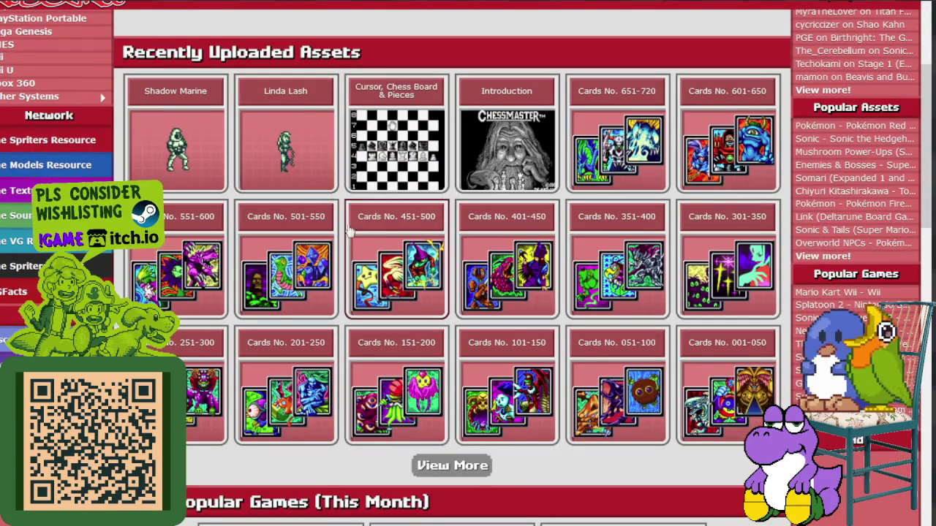
scroll(389, 225, down, 2)
scroll(293, 190, down, 3)
scroll(95, 120, up, 2)
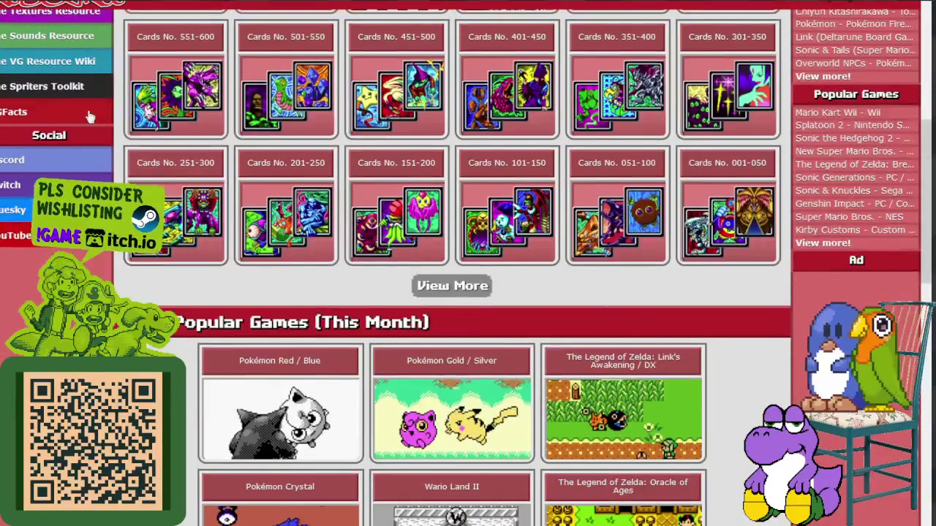
scroll(95, 121, up, 1)
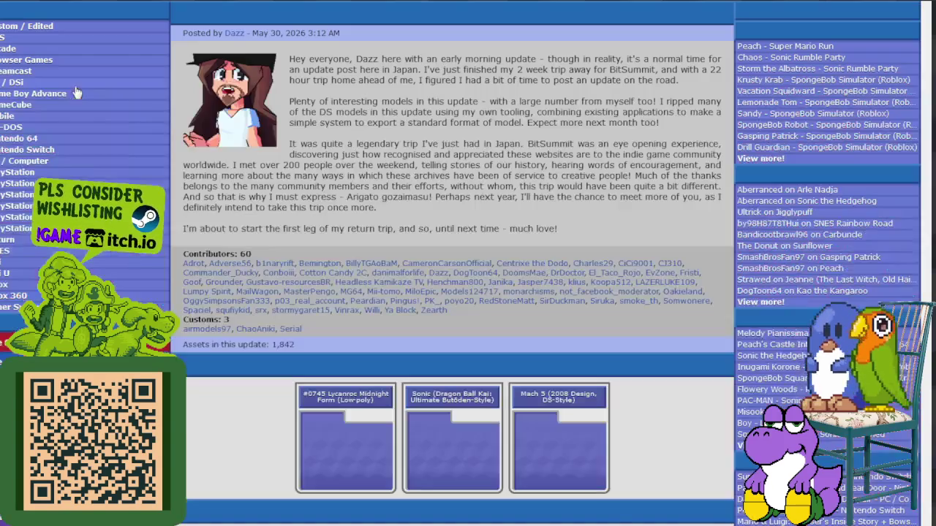
scroll(381, 125, down, 5)
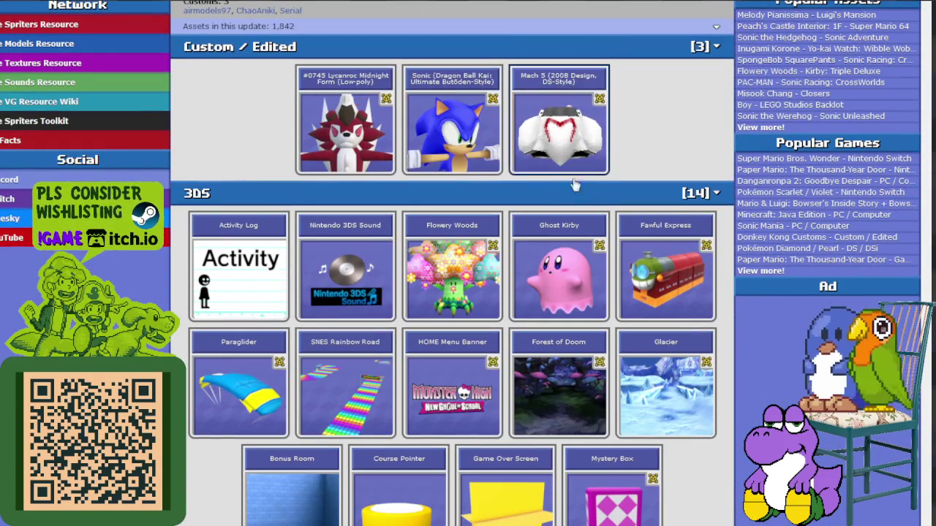
scroll(430, 247, down, 2)
scroll(431, 252, down, 4)
scroll(433, 259, down, 3)
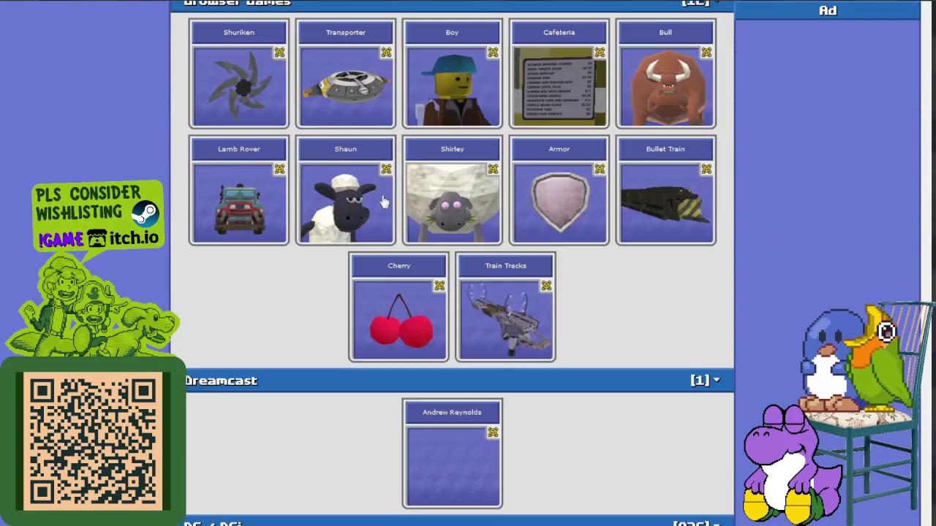
scroll(436, 271, down, 2)
scroll(436, 273, up, 5)
scroll(256, 205, up, 6)
scroll(98, 147, up, 1)
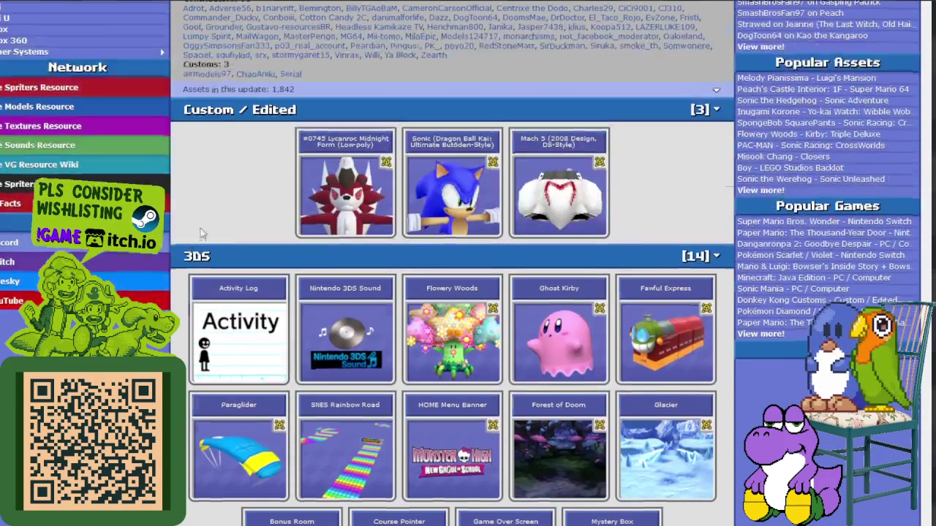